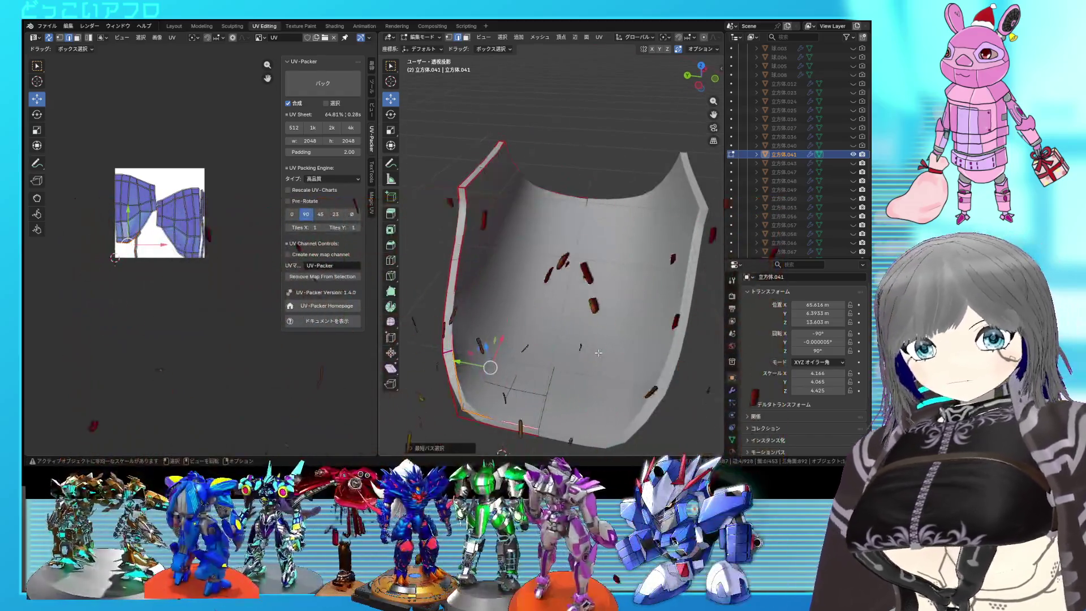
Mark the selected edges as seams on the lower shell piece and unwrap it
key("ctrl+e")
left_click(591, 324)
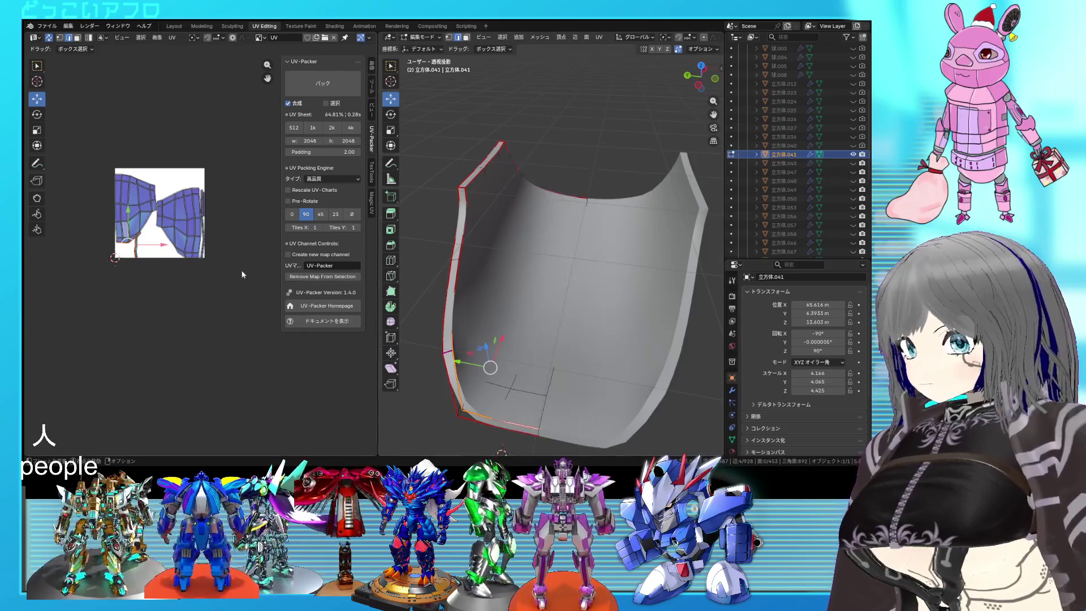
key("ctrl+s")
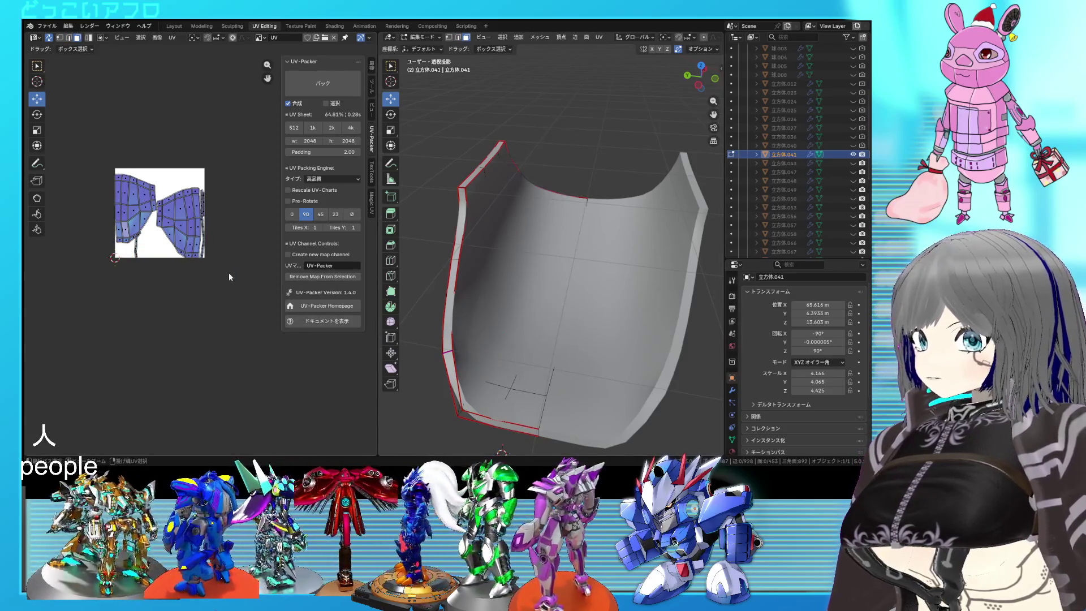
left_click_drag(229, 273, 102, 159)
key("u")
left_click(102, 155)
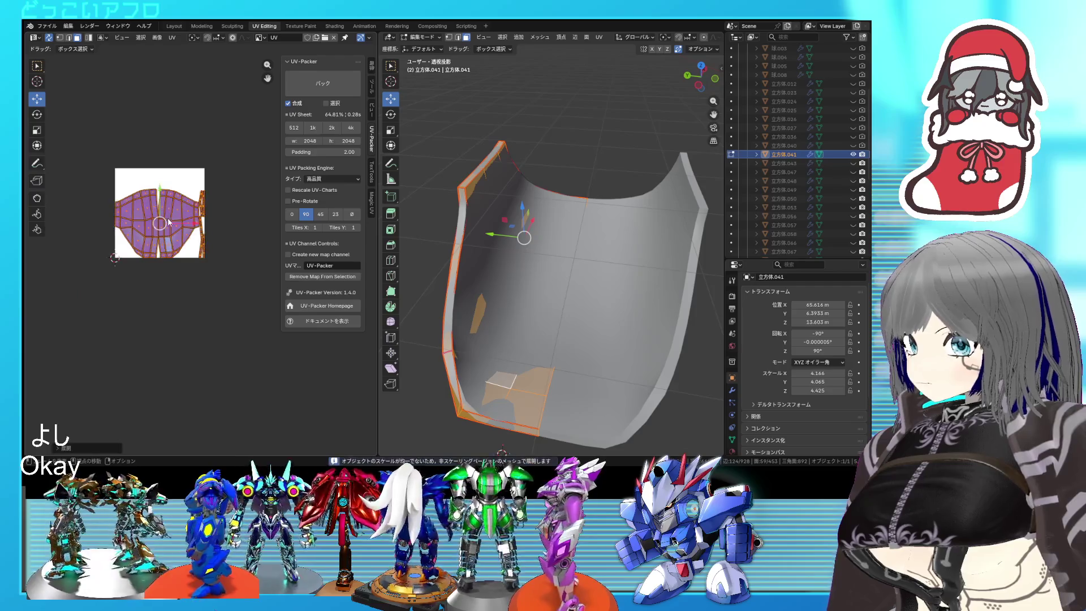
Move one UV island out of the UV square, then reveal the hidden helmet parts
left_click(500, 381)
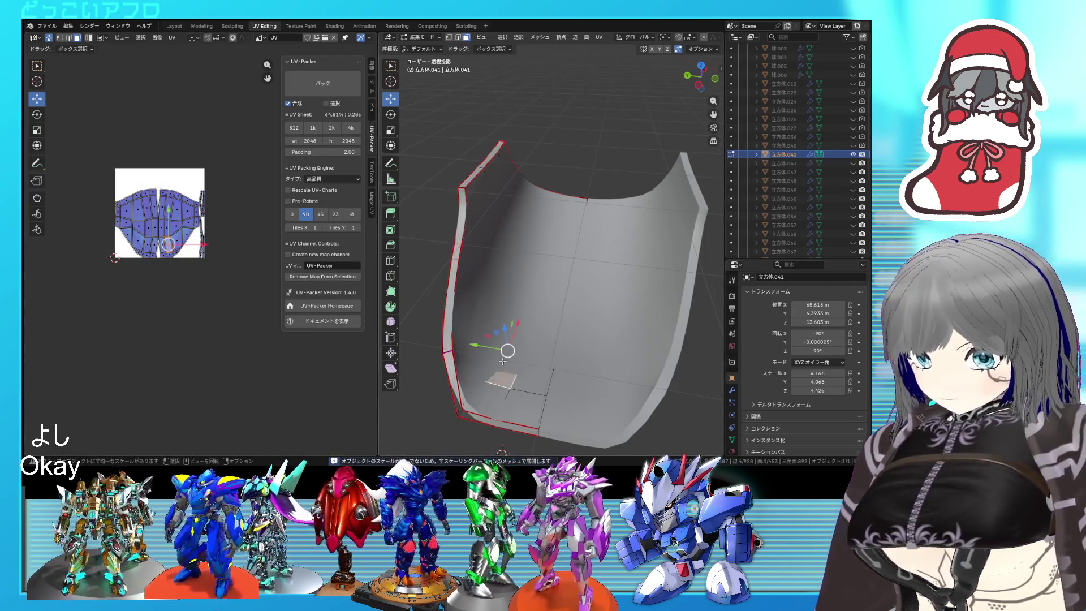
key("ctrl+l")
scroll(200, 255, "down", 2)
left_click_drag(194, 209, 99, 293)
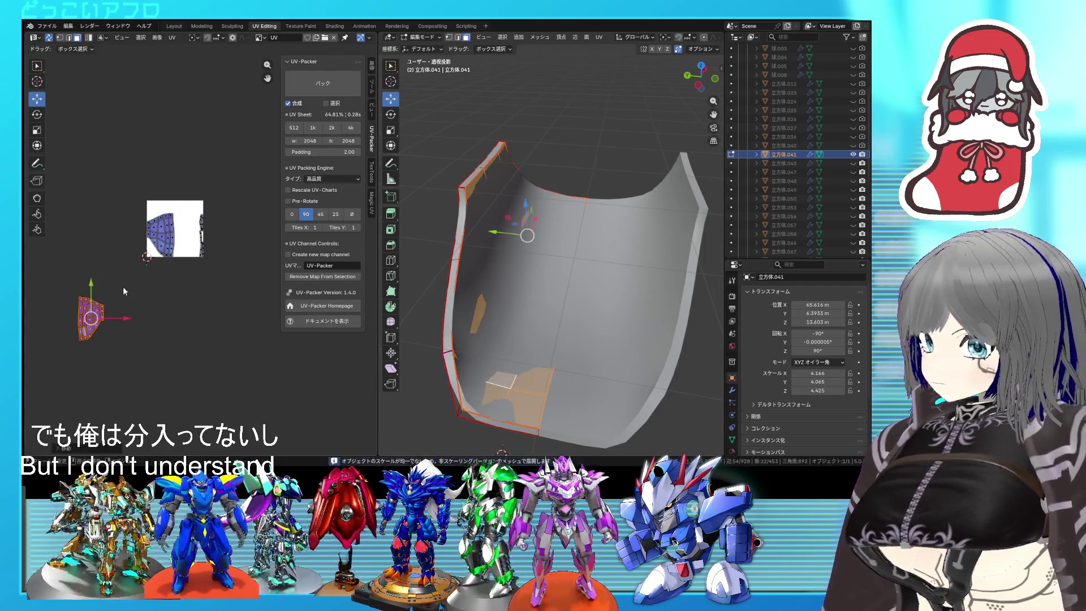
left_click_drag(225, 277, 127, 191)
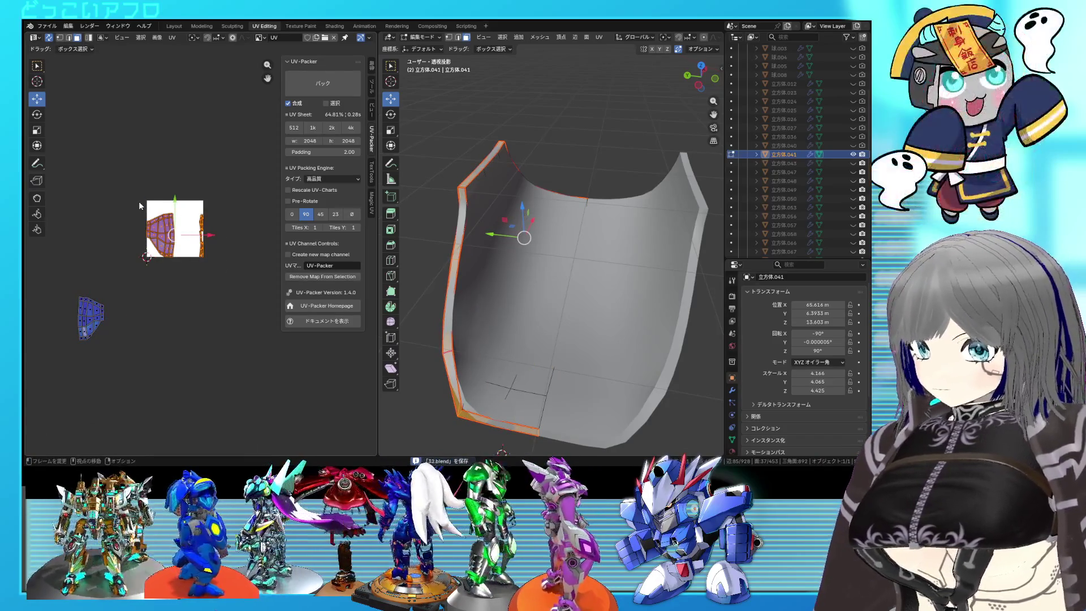
key("alt+h")
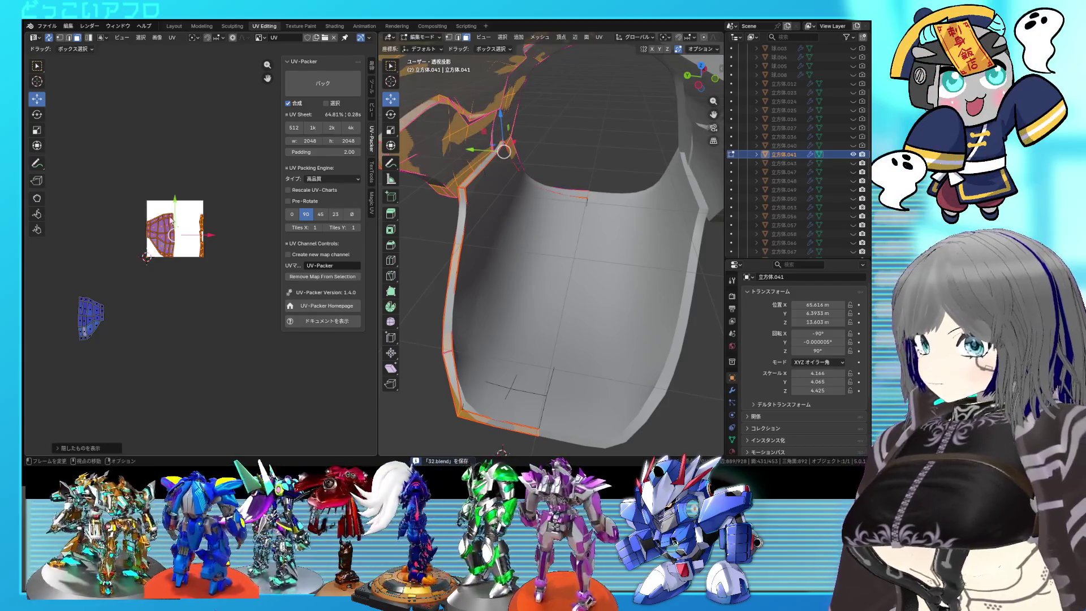
middle_click_drag(543, 255, 593, 250)
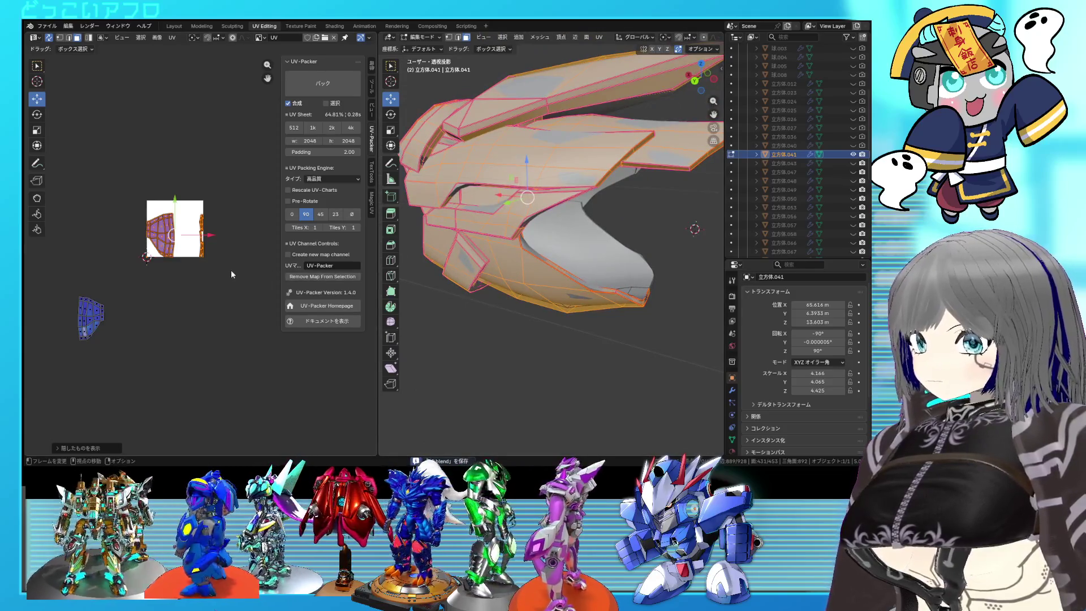
Unwrap the entire helmet mesh with U > Unwrap
key("u")
left_click(170, 170)
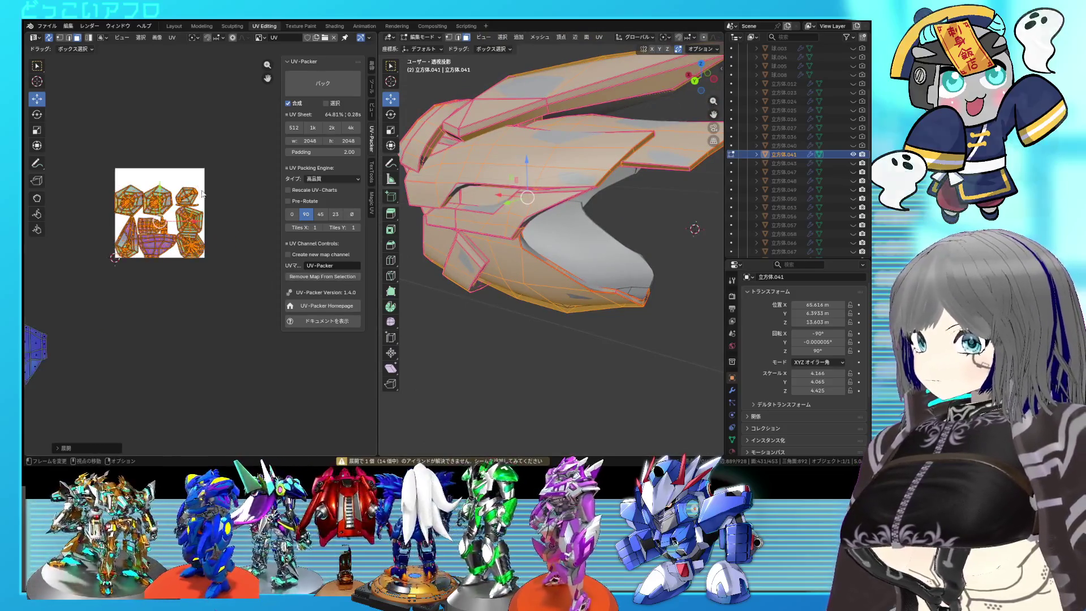
scroll(202, 193, "up", 4)
mouse_move(543, 226)
middle_mouse_down()
mouse_move(707, 228)
mouse_move(555, 232)
middle_mouse_up()
Select the linked side piece, hide everything else, and pick an edge loop on it
left_click(499, 235)
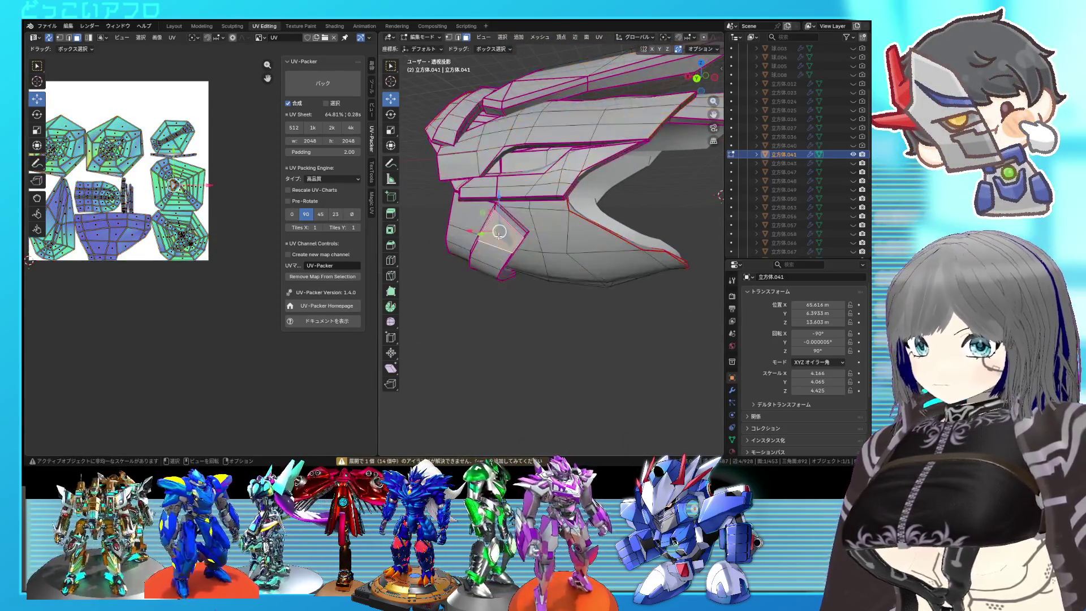
key("ctrl+l")
key("shift+h")
mouse_move(498, 237)
middle_mouse_down()
mouse_move(501, 273)
mouse_move(479, 203)
middle_mouse_up()
left_click(486, 270, "alt")
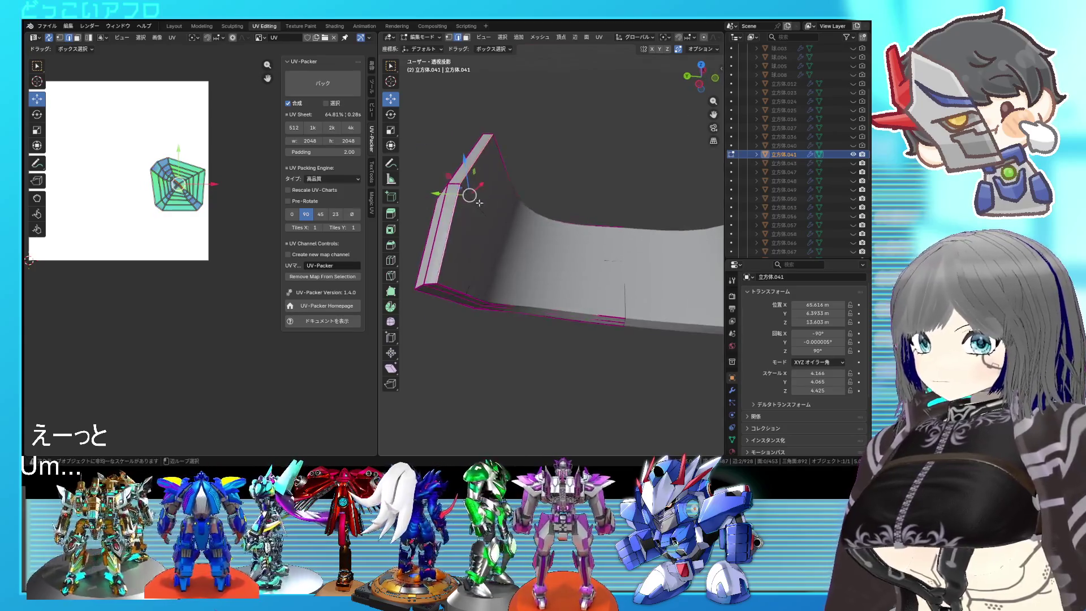
Select several edge loops on the isolated curved piece in X-ray and mark them as seams
left_click(534, 201, "alt")
middle_click_drag(537, 226, 535, 273)
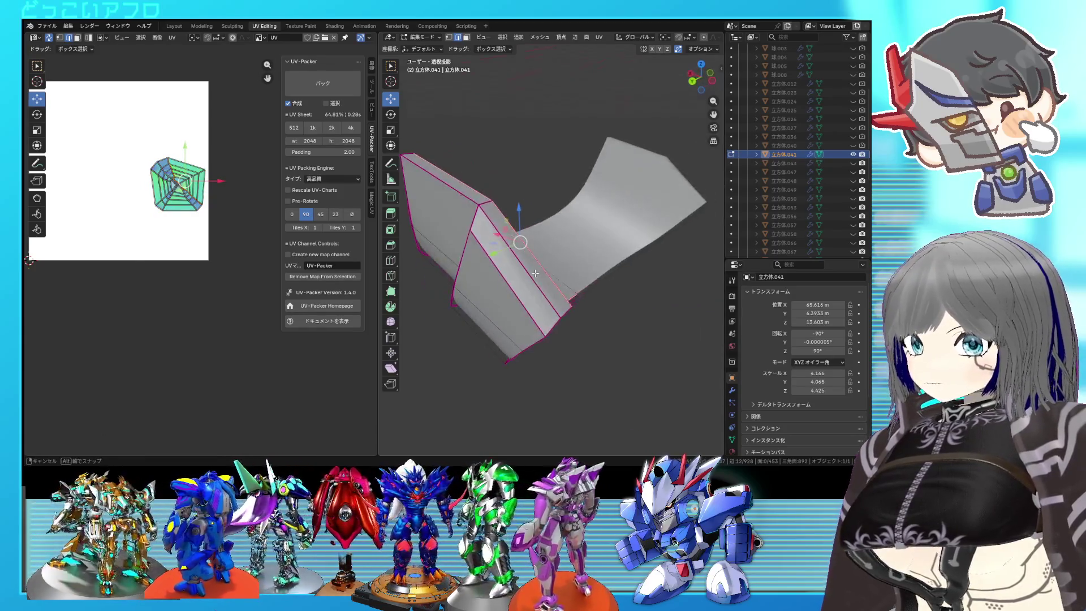
left_click(459, 199, "alt+shift")
mouse_move(459, 199)
middle_mouse_down()
mouse_move(458, 266)
mouse_move(509, 247)
mouse_move(508, 269)
mouse_move(515, 255)
mouse_move(562, 239)
mouse_move(552, 233)
middle_mouse_up()
key("alt+z")
key("alt+z")
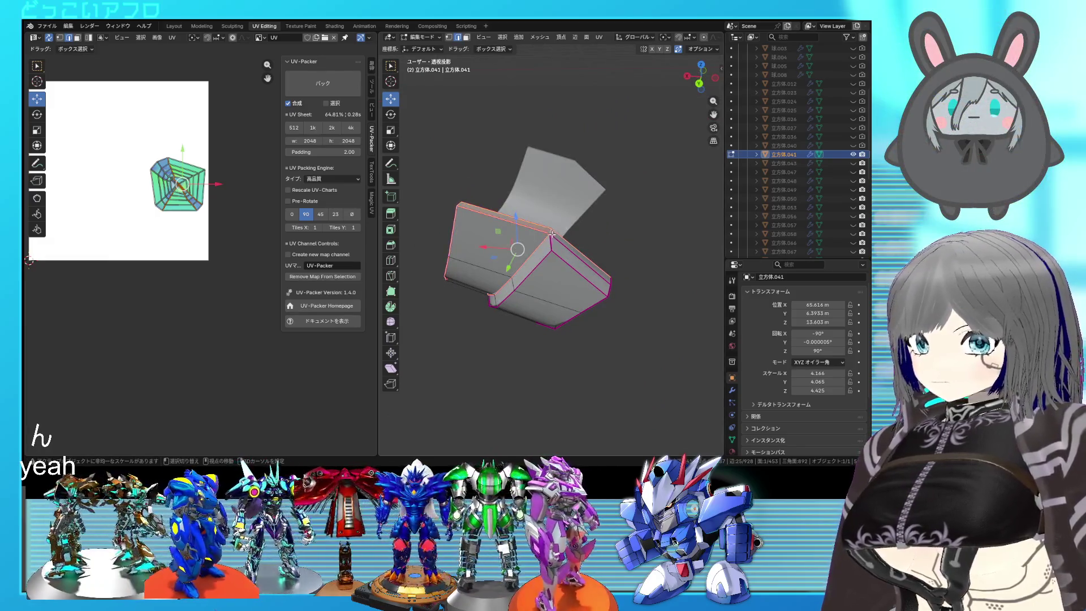
mouse_move(560, 243)
middle_mouse_down()
mouse_move(551, 267)
mouse_move(623, 267)
middle_mouse_up()
key("ctrl+e")
left_click(593, 273)
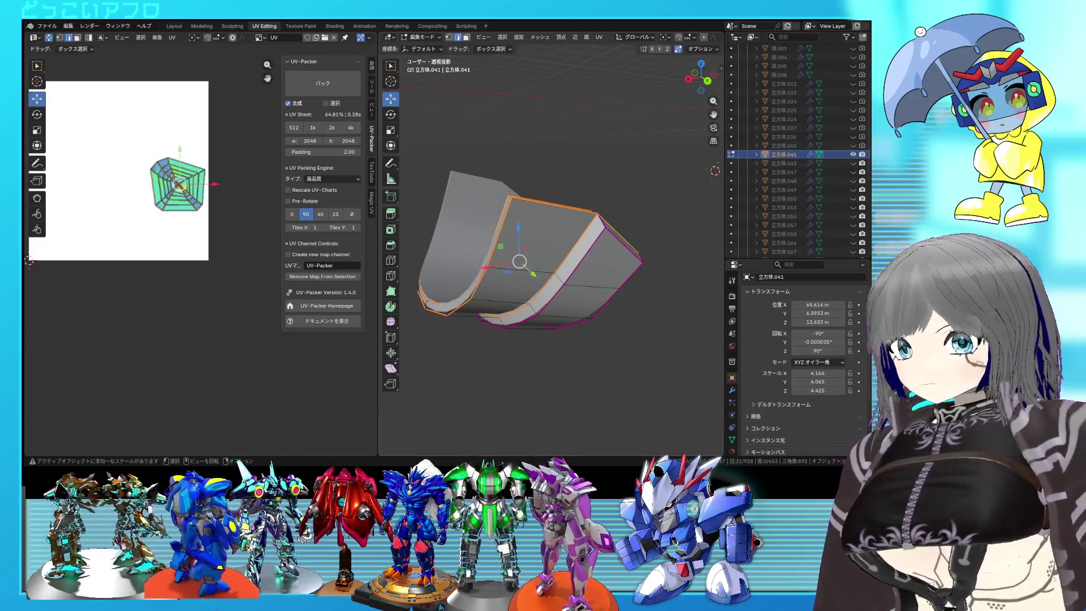
Select the whole curved piece and unwrap it into UV islands
key("a")
key("u")
left_click(232, 224)
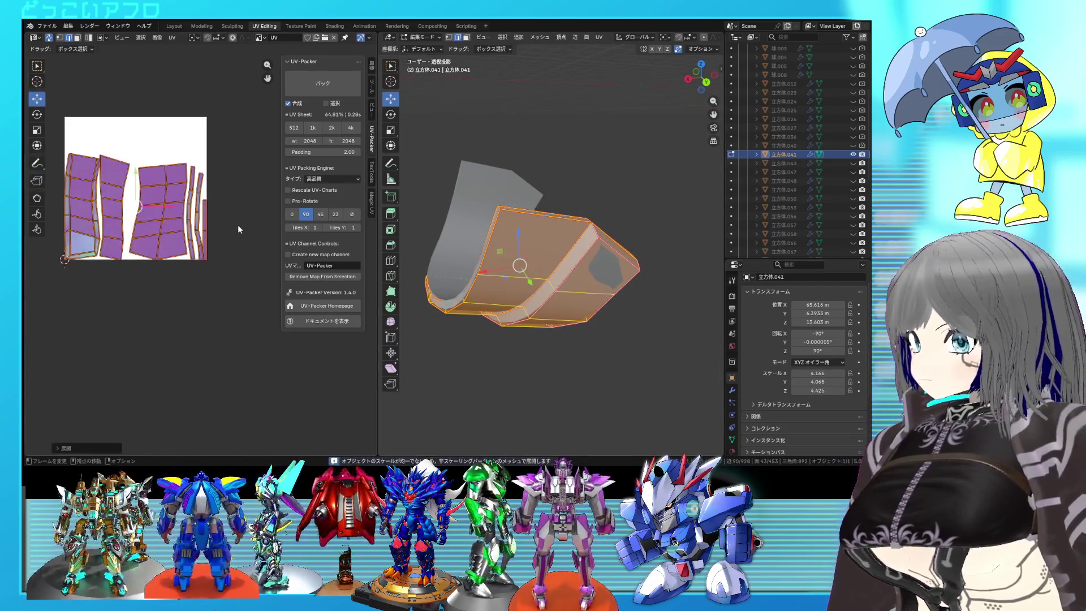
Select additional edge loops near the piece's corner and mark them as seams
left_click(545, 194)
left_click(593, 305)
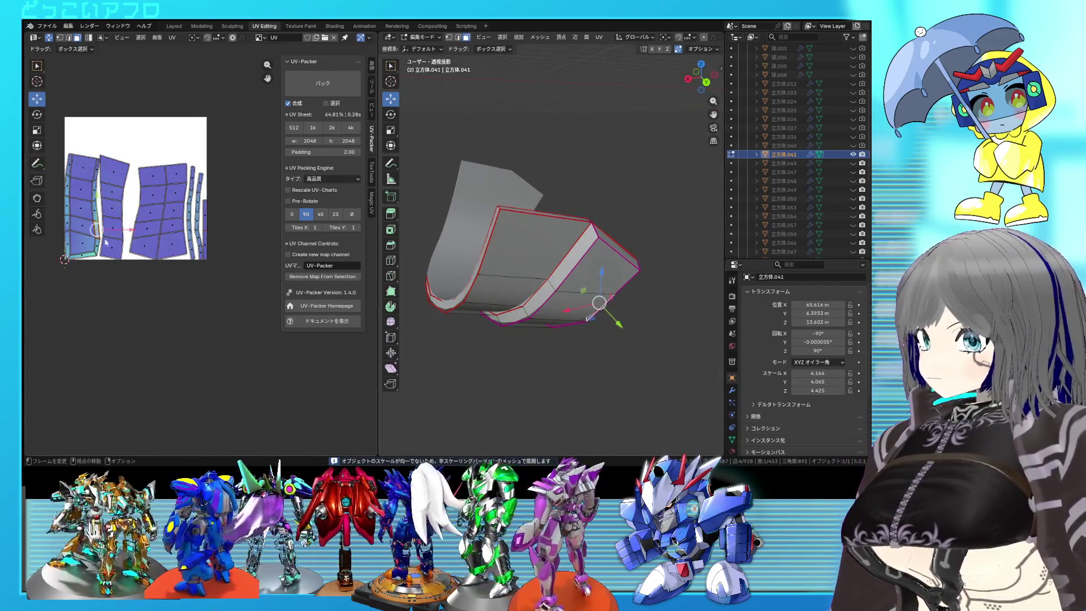
middle_click_drag(561, 286, 583, 285)
left_click(597, 288, "alt")
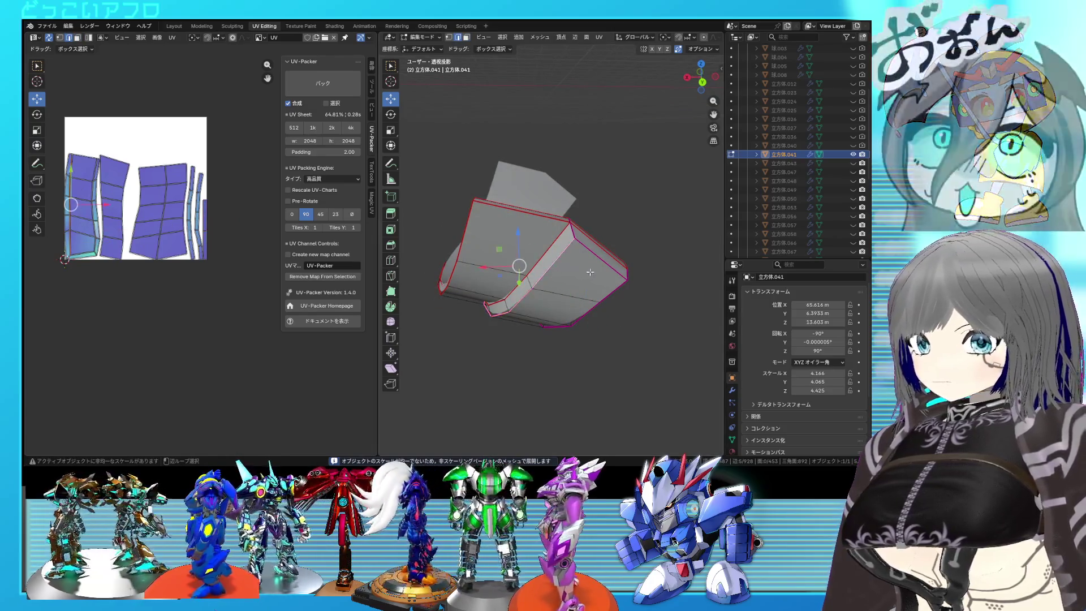
left_click(598, 288, "alt+shift")
key("alt+z")
key("alt+z")
right_click(601, 289)
left_click(601, 290)
middle_click_drag(601, 289, 611, 289)
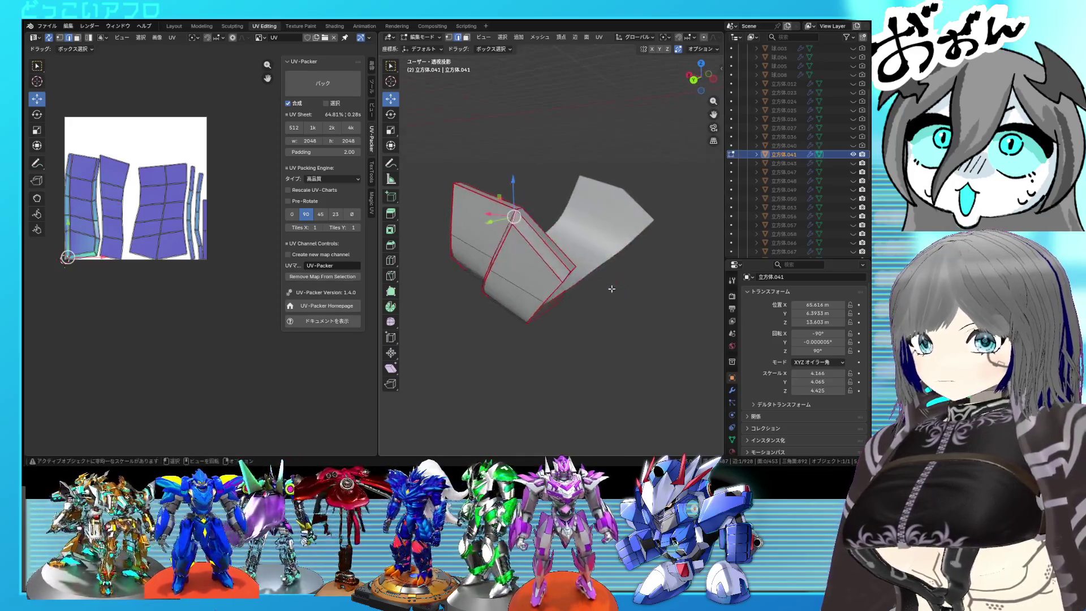
Re-unwrap the piece with the added seams, then reveal the hidden helmet parts
key("ctrl+s")
key("a")
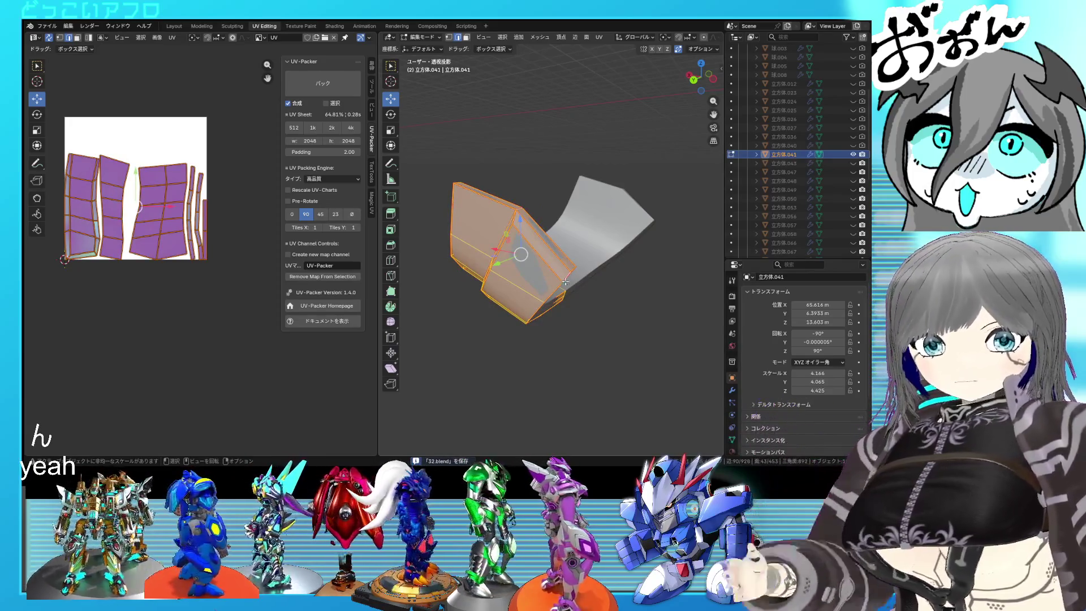
key("u")
left_click(219, 240)
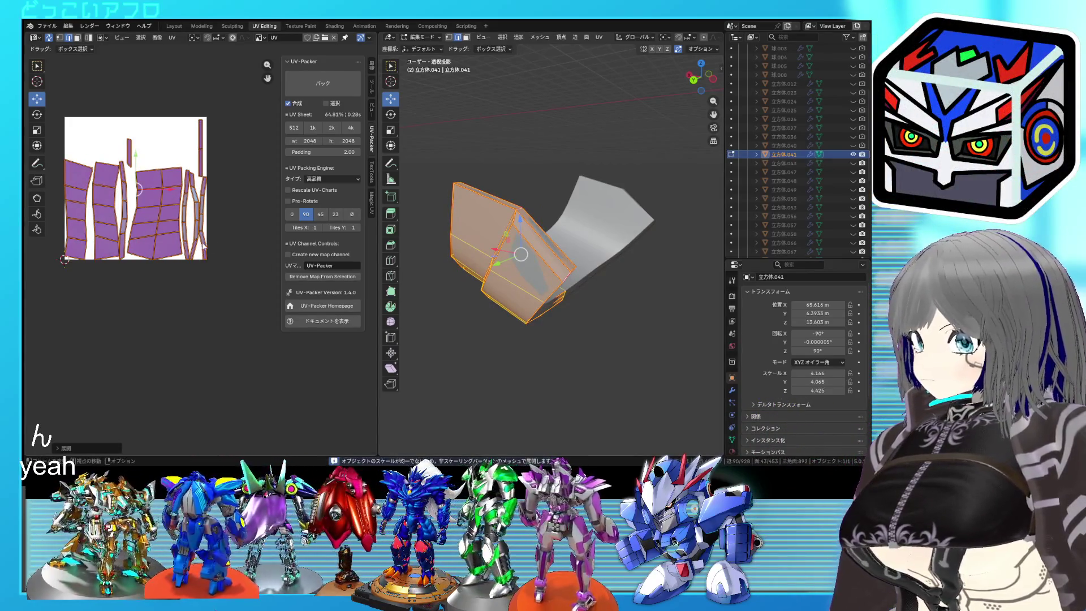
key("3")
left_click(203, 239)
key("alt+h")
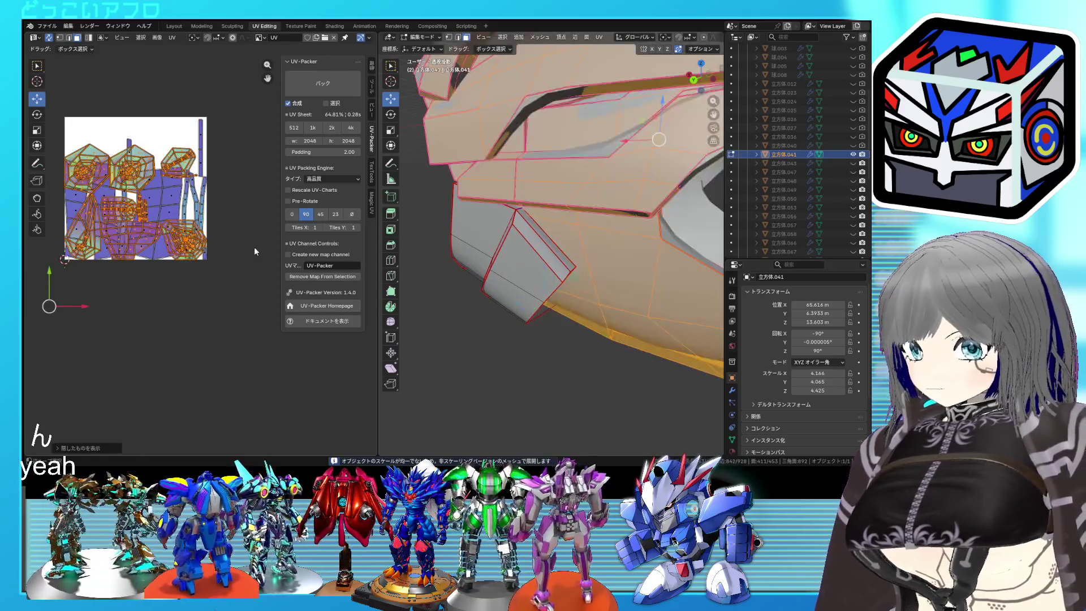
Select the linked brow piece and move its UV island to the left of the UV square
left_click(535, 264)
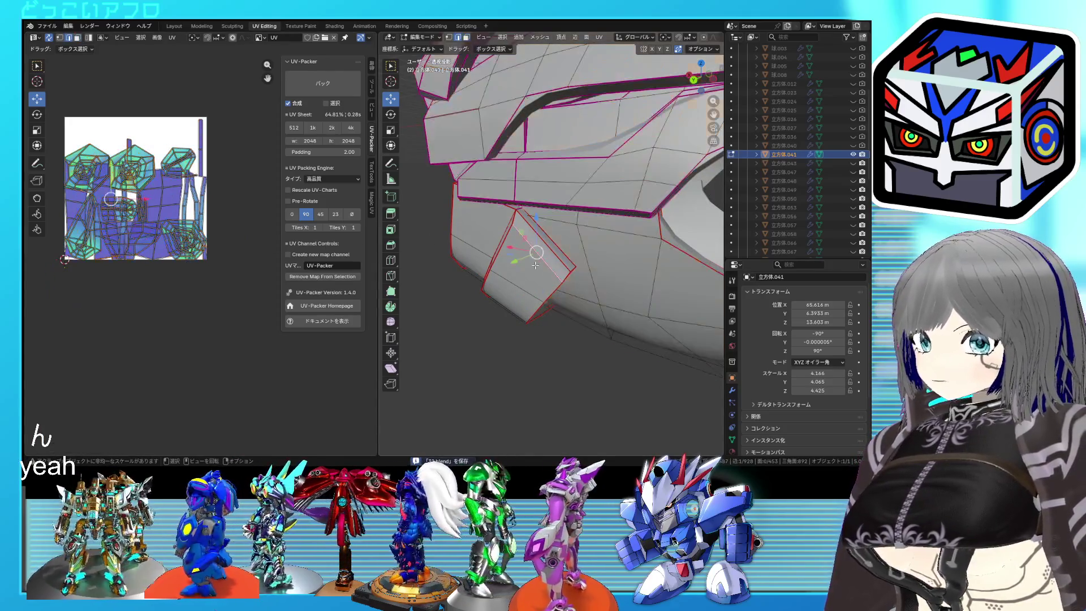
key("ctrl+l")
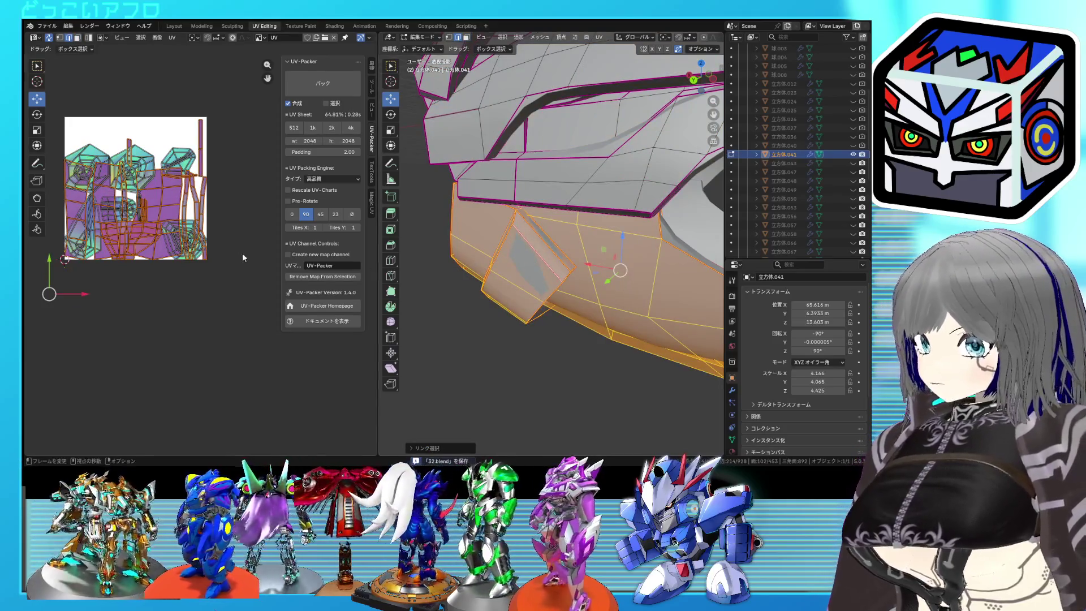
middle_click_drag(487, 289, 509, 292)
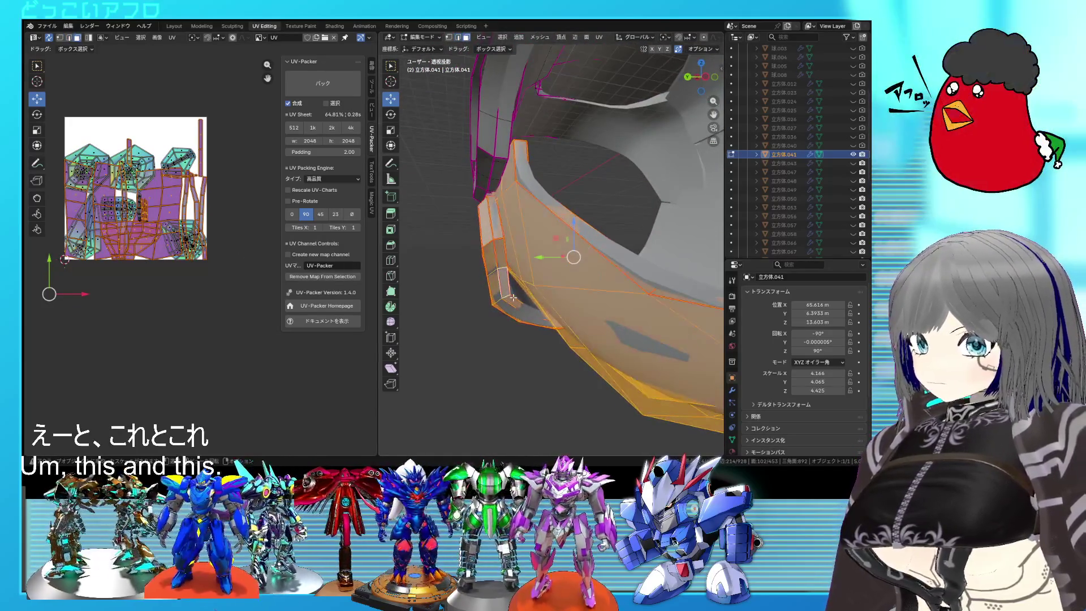
left_click(516, 289)
key("ctrl+l")
scroll(188, 258, "down", 5)
key("g")
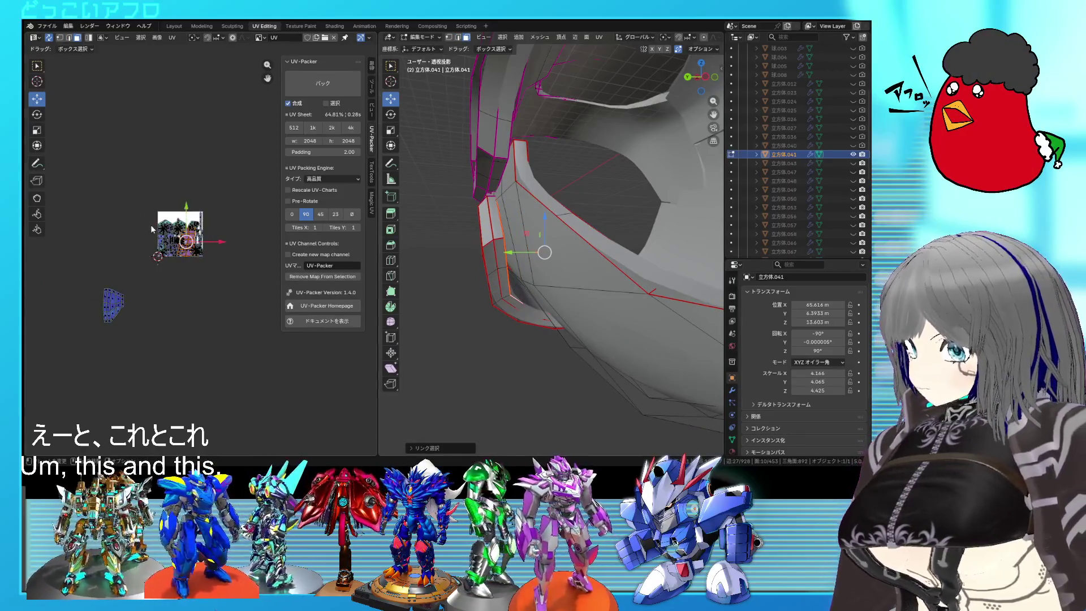
left_click(61, 296)
Pin that island's UVs and re-unwrap the whole mesh around it
left_click_drag(133, 335, 62, 274)
right_click(92, 276)
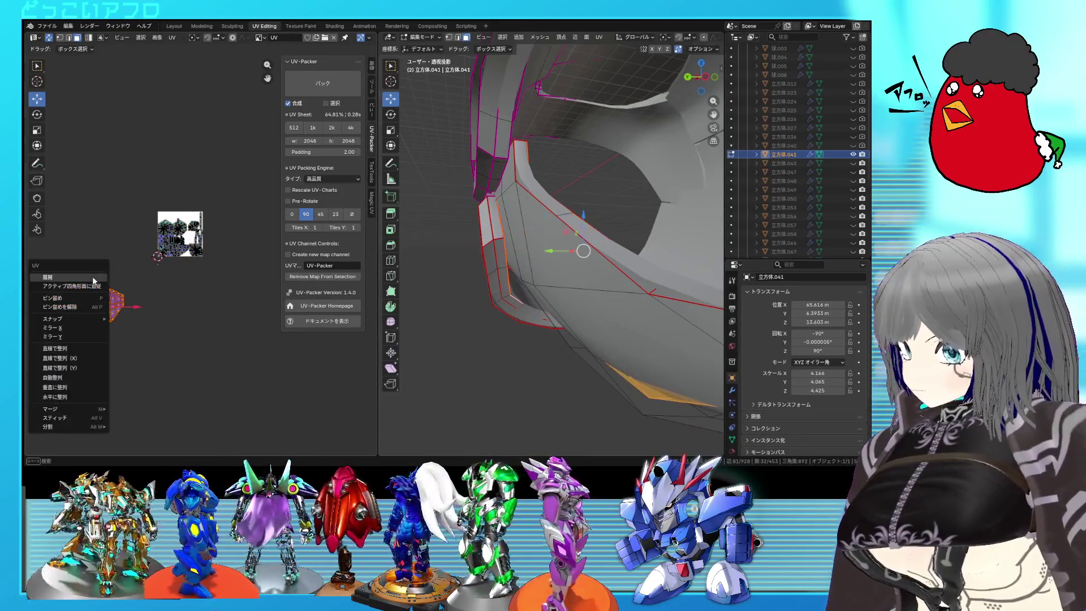
left_click(80, 296)
key("a")
right_click(136, 198)
left_click(136, 178)
Orbit out over the helmet and clear the selection so the red seams show
scroll(222, 259, "up", 8)
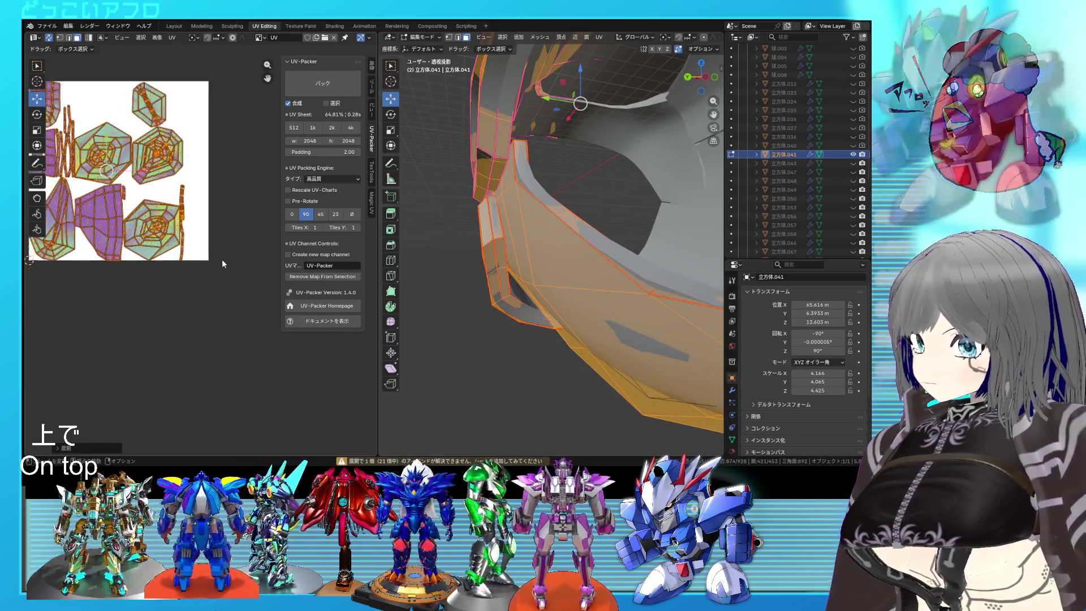
middle_click_drag(538, 319, 589, 320)
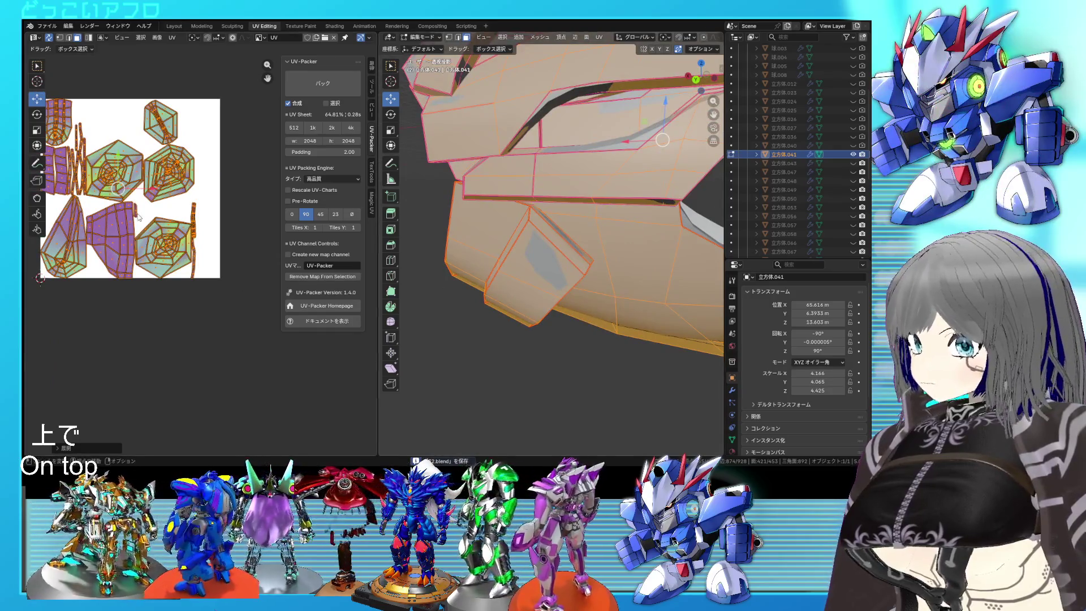
scroll(544, 284, "down", 3)
middle_click_drag(544, 284, 511, 230)
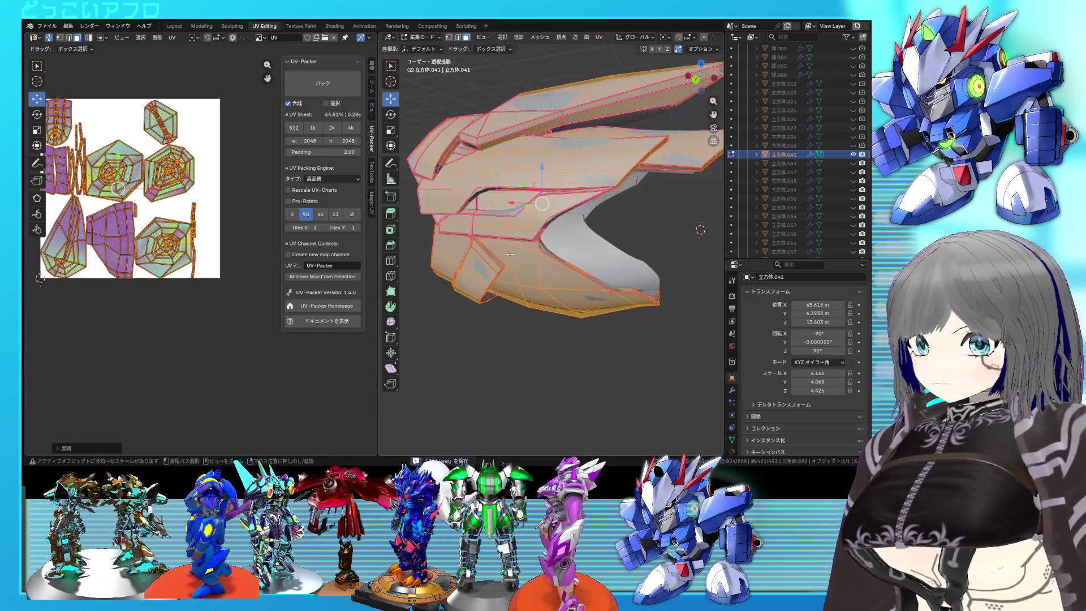
key("alt+a")
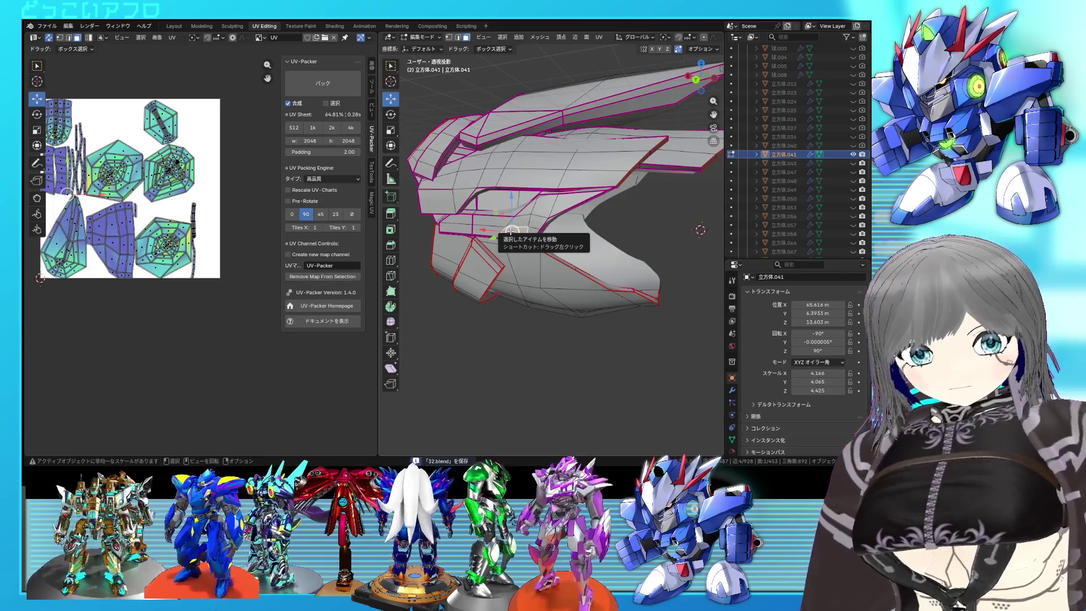
Select the linked piece and inspect it in X-ray before returning to solid shading
key("l")
scroll(511, 231, "up", 3)
key("alt+z")
mouse_move(566, 240)
middle_mouse_down()
mouse_move(595, 246)
mouse_move(552, 242)
middle_mouse_up()
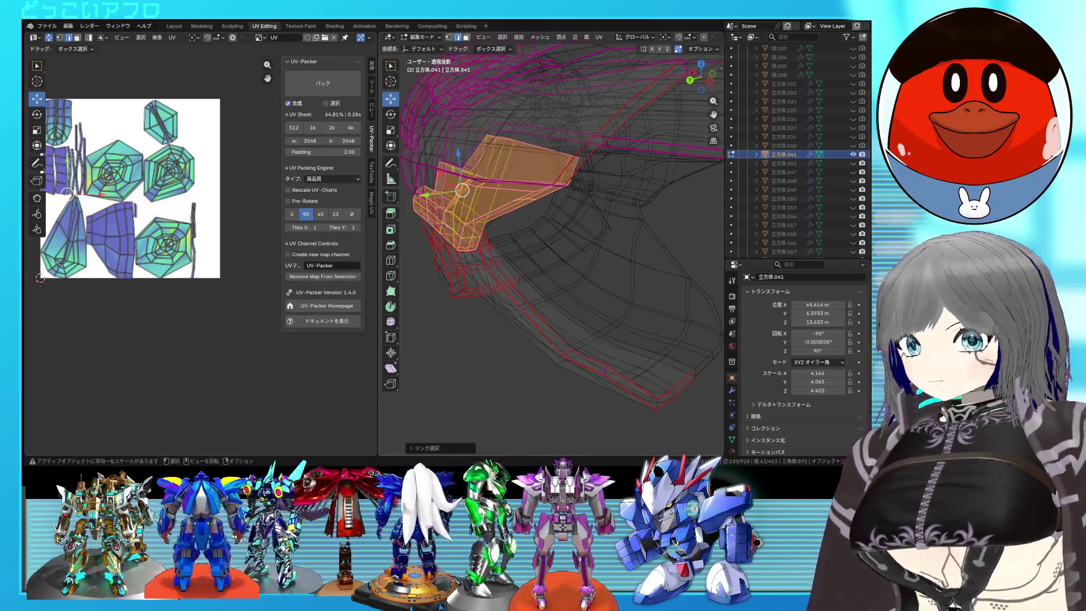
scroll(547, 222, "up", 5)
key("shift+z")
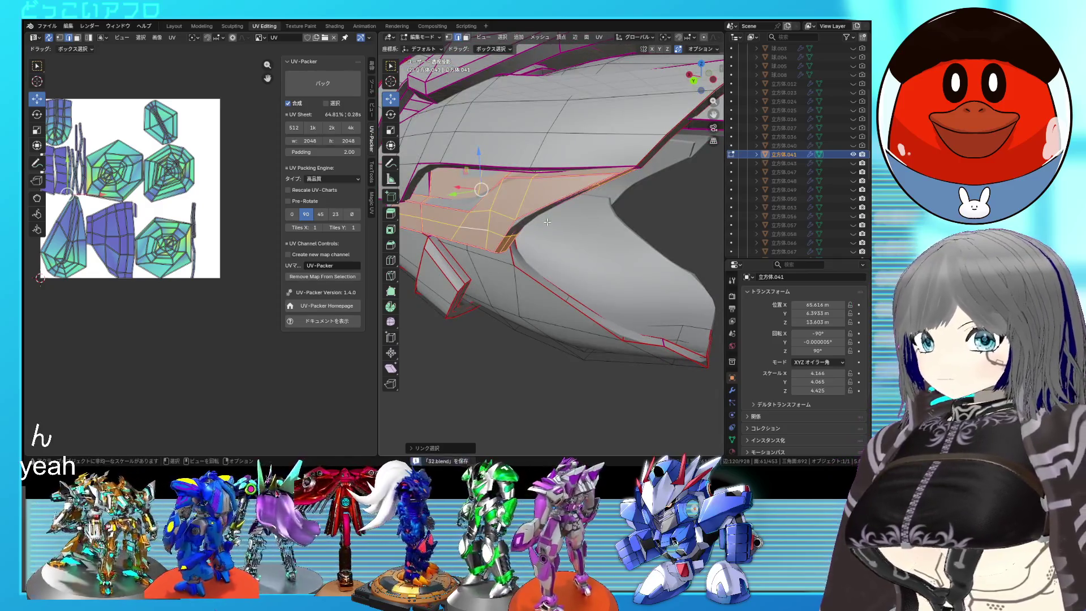
mouse_move(544, 222)
middle_mouse_down()
mouse_move(582, 234)
mouse_move(577, 243)
mouse_move(628, 227)
middle_mouse_up()
Clear the selection and view the next part in X-ray from a new angle
key("alt+a")
scroll(571, 229, "down", 4)
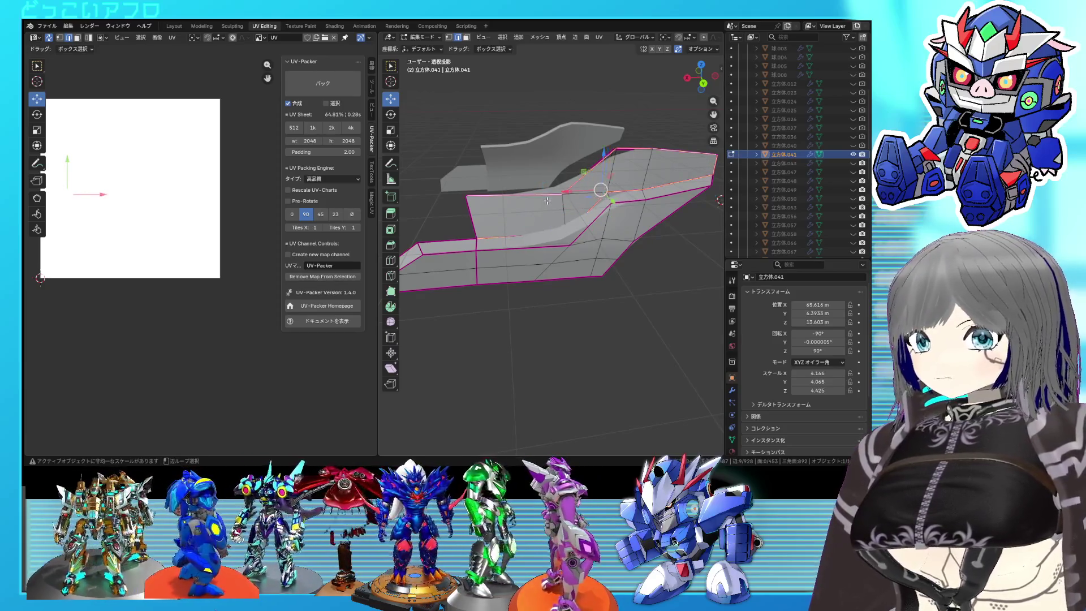
key("alt+z")
mouse_move(484, 223)
middle_mouse_down()
mouse_move(651, 249)
mouse_move(581, 278)
middle_mouse_up()
Mark the selected edges of the angled plate as seams
key("alt+z")
key("ctrl+e")
left_click(585, 241)
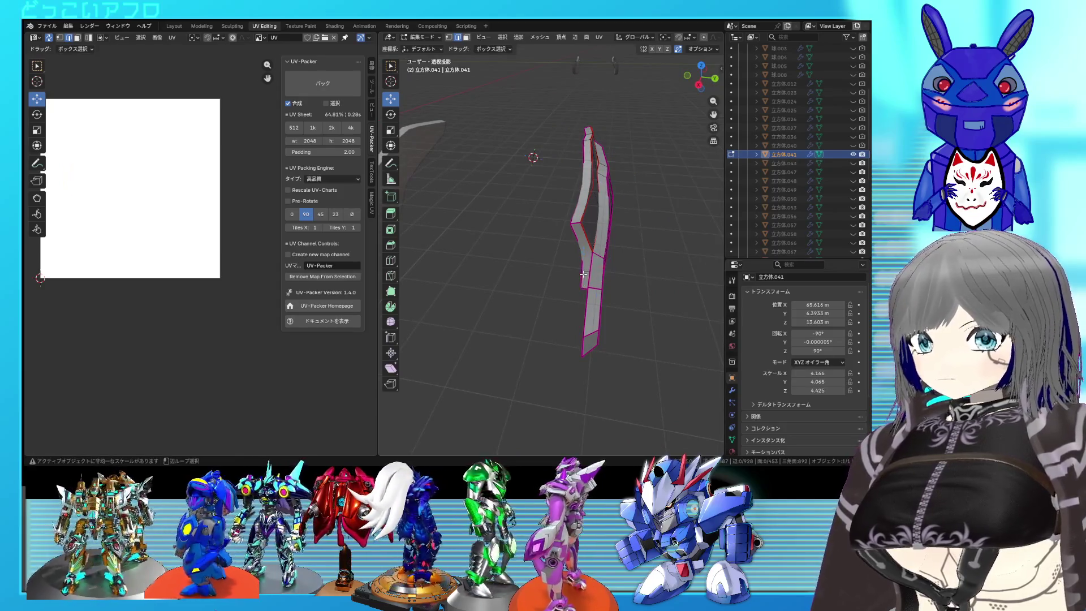
middle_click_drag(587, 216, 582, 217)
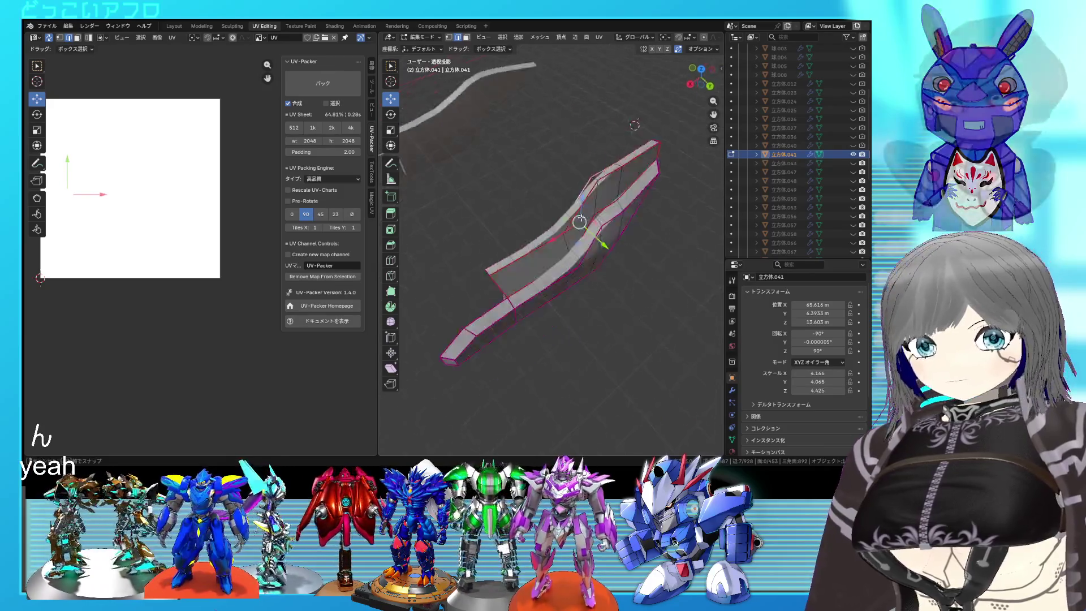
scroll(566, 203, "down", 5)
mouse_move(512, 180)
middle_mouse_down()
mouse_move(486, 176)
mouse_move(552, 230)
mouse_move(526, 226)
mouse_move(605, 264)
mouse_move(516, 245)
mouse_move(569, 257)
mouse_move(596, 250)
middle_mouse_up()
scroll(506, 179, "up", 4)
scroll(486, 175, "up", 3)
Select more edges and the edge loop across the right side of the plate
right_click(570, 261)
key("Escape")
scroll(568, 257, "up", 2)
right_click(639, 280, "shift")
left_click(565, 243, "shift")
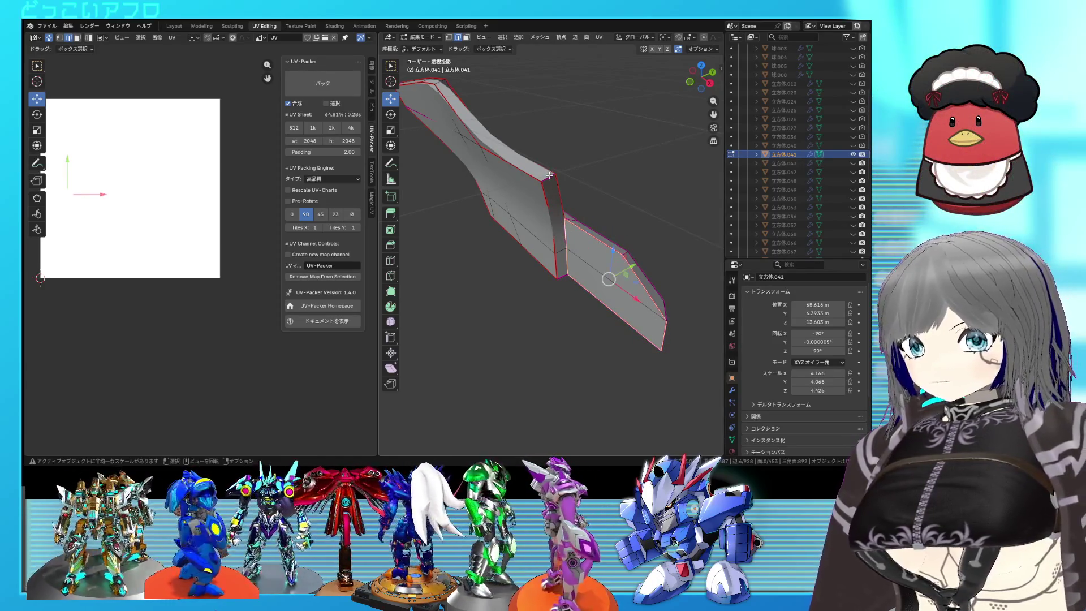
key("shift+z")
key("shift+z")
right_click(568, 232)
left_click(584, 258)
key("shift+z")
key("shift+z")
left_click(586, 255)
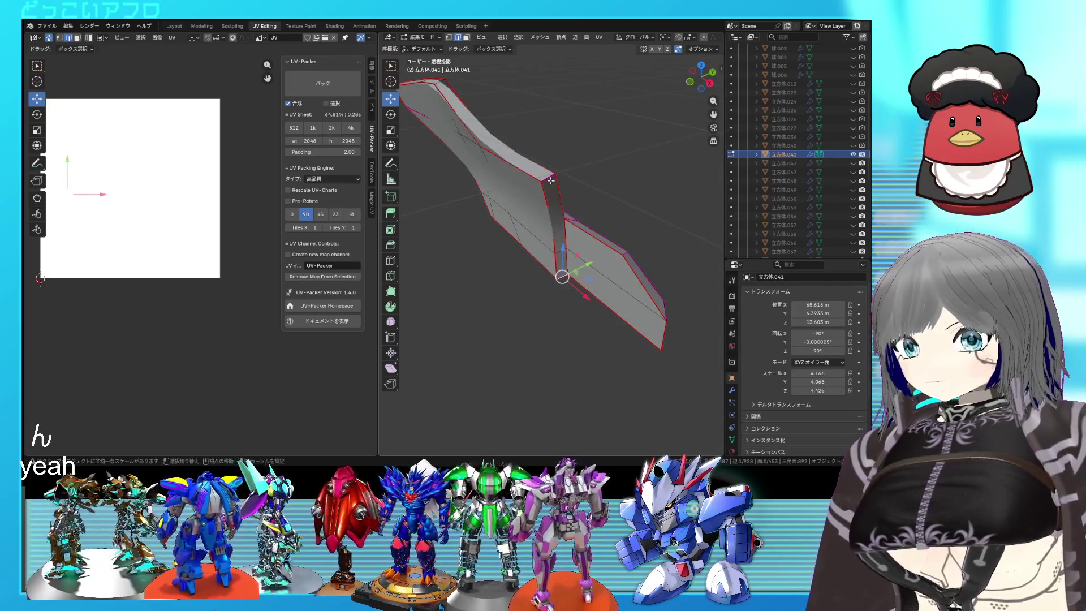
right_click(566, 198)
mouse_move(548, 209)
middle_mouse_down()
mouse_move(544, 224)
mouse_move(572, 213)
mouse_move(571, 240)
mouse_move(605, 244)
middle_mouse_up()
Select the whole plate and unwrap it into UV islands
key("a")
key("u")
left_click(164, 191)
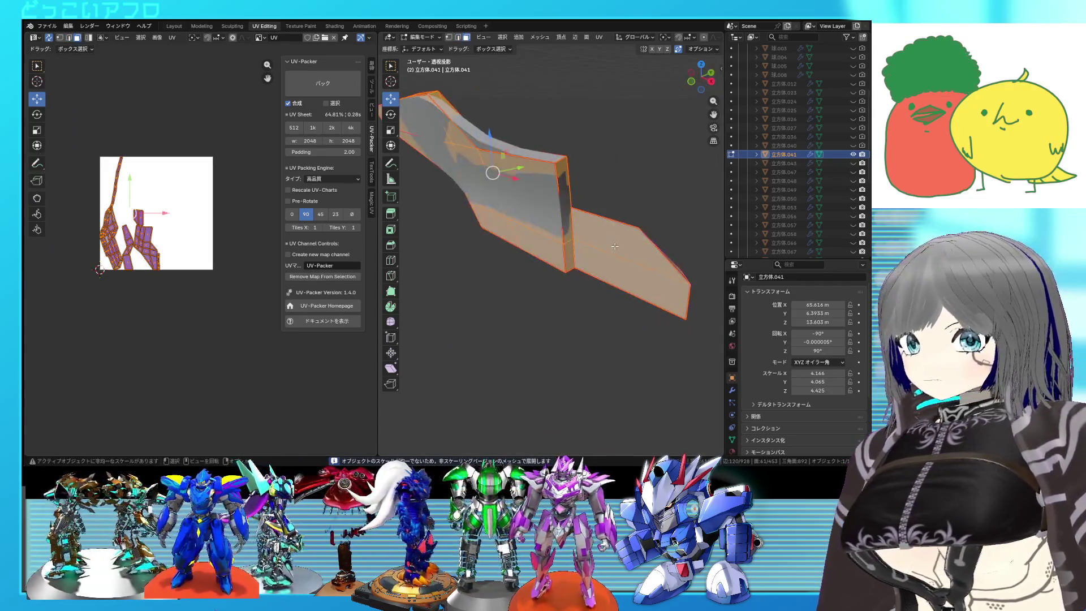
Move one seam-bounded island outside the UV square and pin it
key("alt+a")
key("l")
key("l")
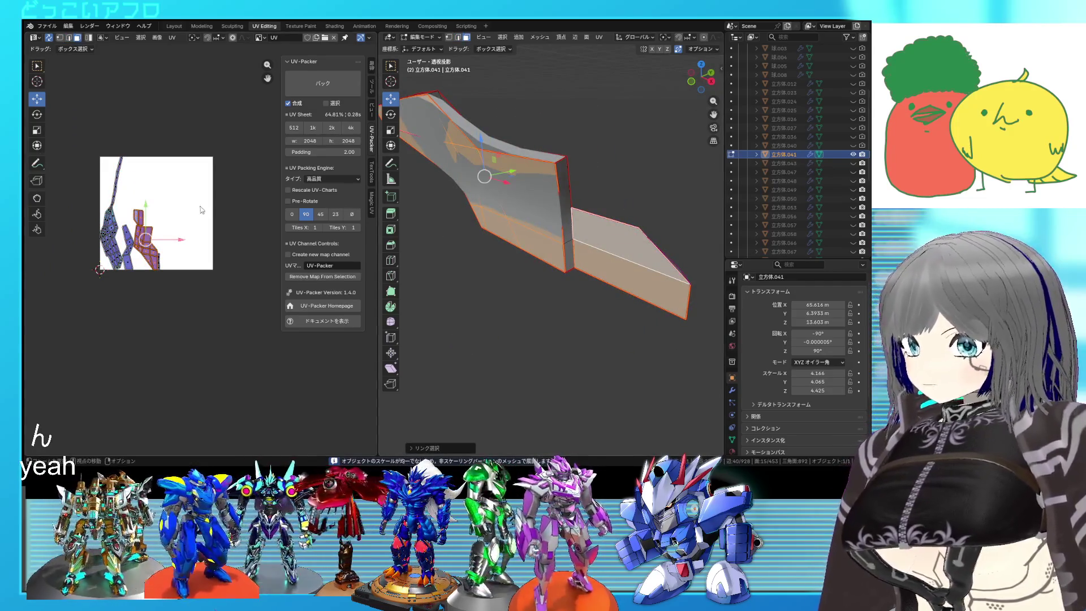
scroll(202, 209, "down", 3)
scroll(170, 226, "up", 2)
key("g")
left_click(189, 300)
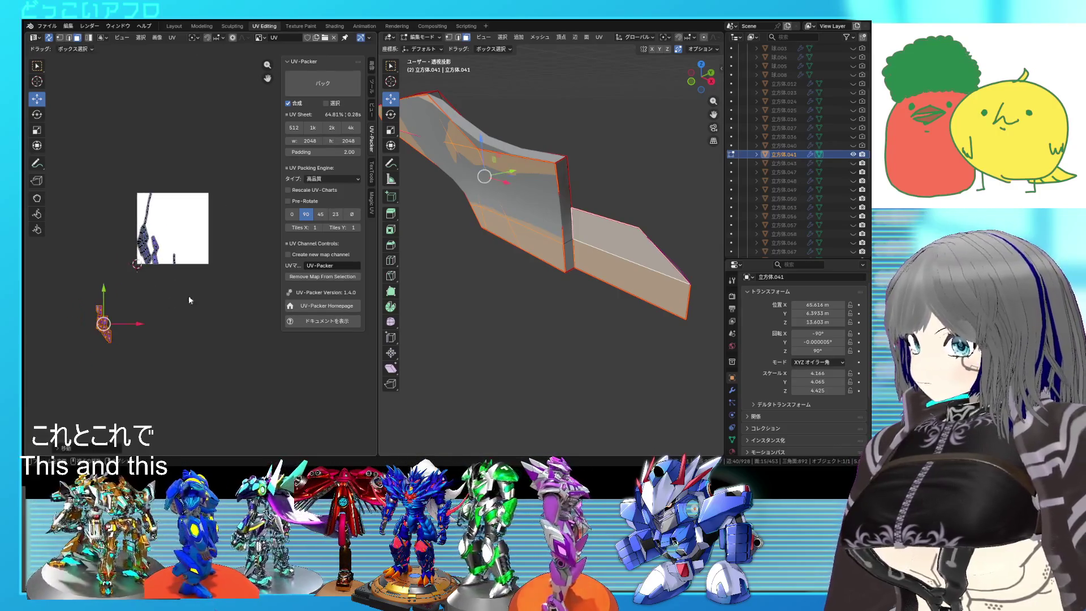
right_click(188, 296)
left_click(175, 314)
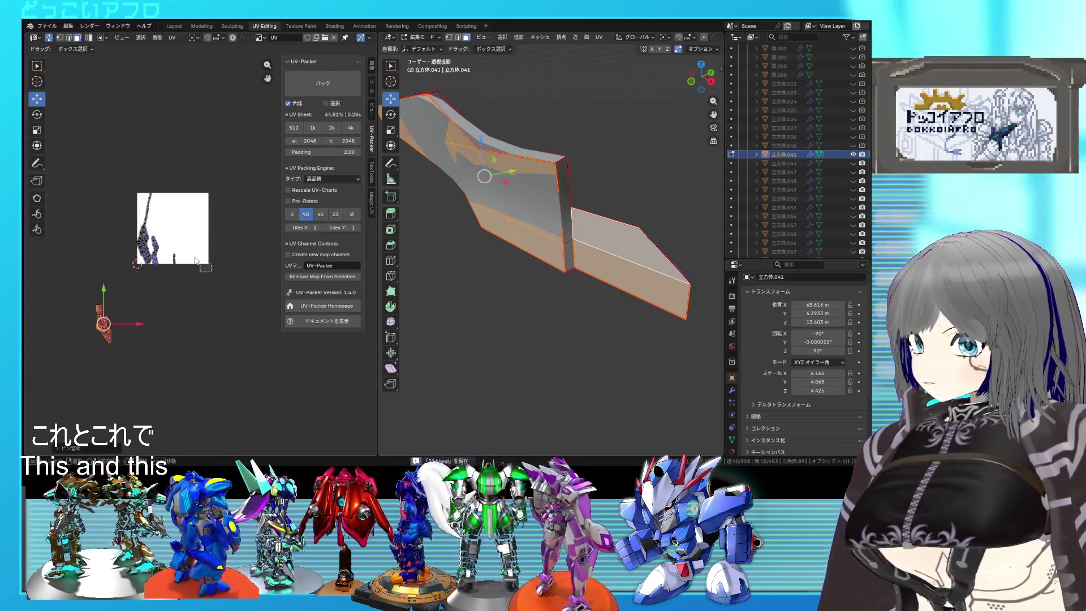
Re-unwrap all the remaining unpinned UVs
key("a")
key("u")
left_click(102, 164)
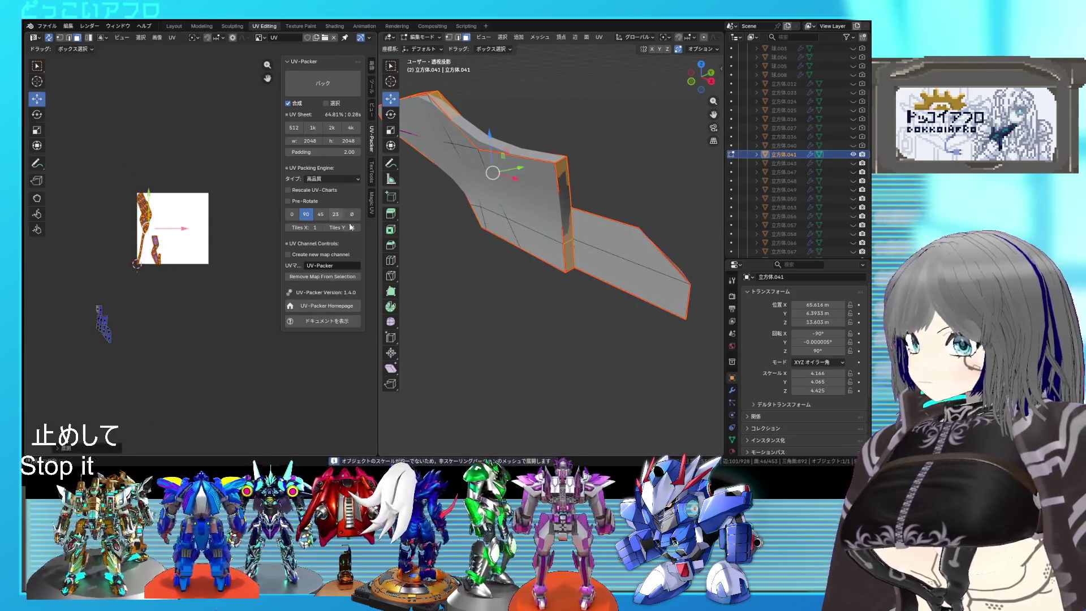
Select the whole linked strip-shaped part from a single face
mouse_move(512, 262)
middle_mouse_down()
mouse_move(558, 309)
mouse_move(504, 246)
mouse_move(528, 248)
mouse_move(513, 211)
middle_mouse_up()
left_click(555, 259)
key("ctrl+l")
mouse_move(586, 238)
middle_mouse_down()
mouse_move(508, 247)
mouse_move(523, 169)
middle_mouse_up()
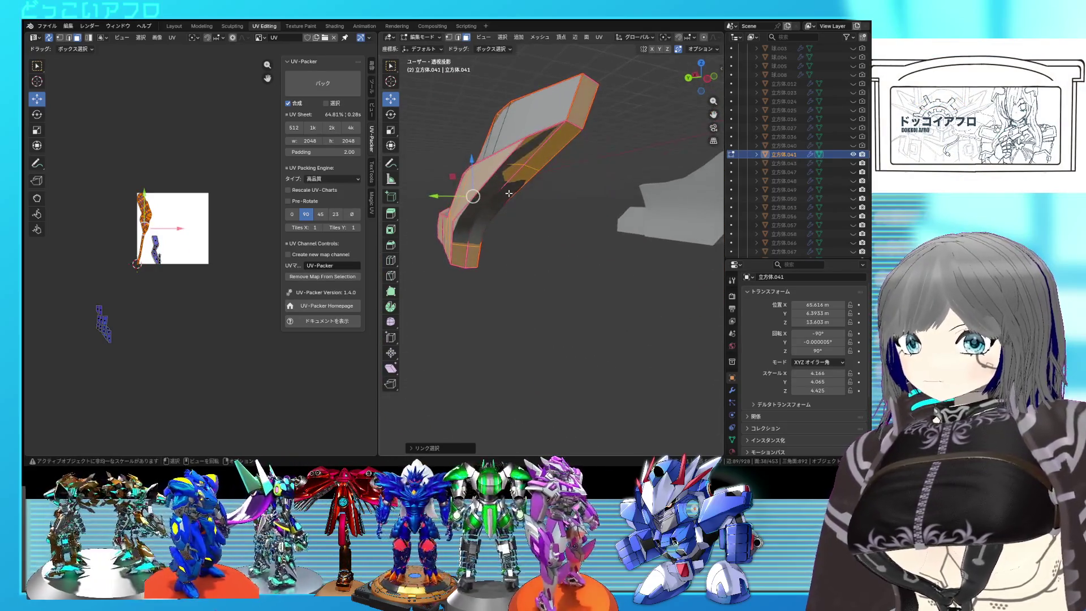
In edge mode, select the edge loop along the strip part and mark its bottom edges as seams
key("2")
left_click(524, 158, "alt")
left_click(525, 158, "alt")
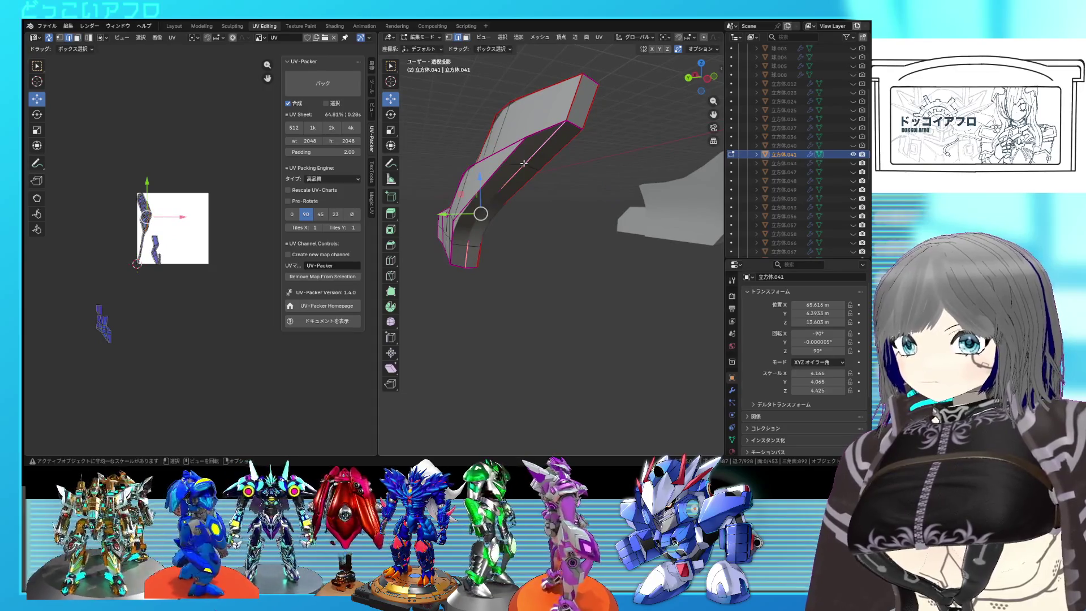
middle_click_drag(515, 179, 510, 214)
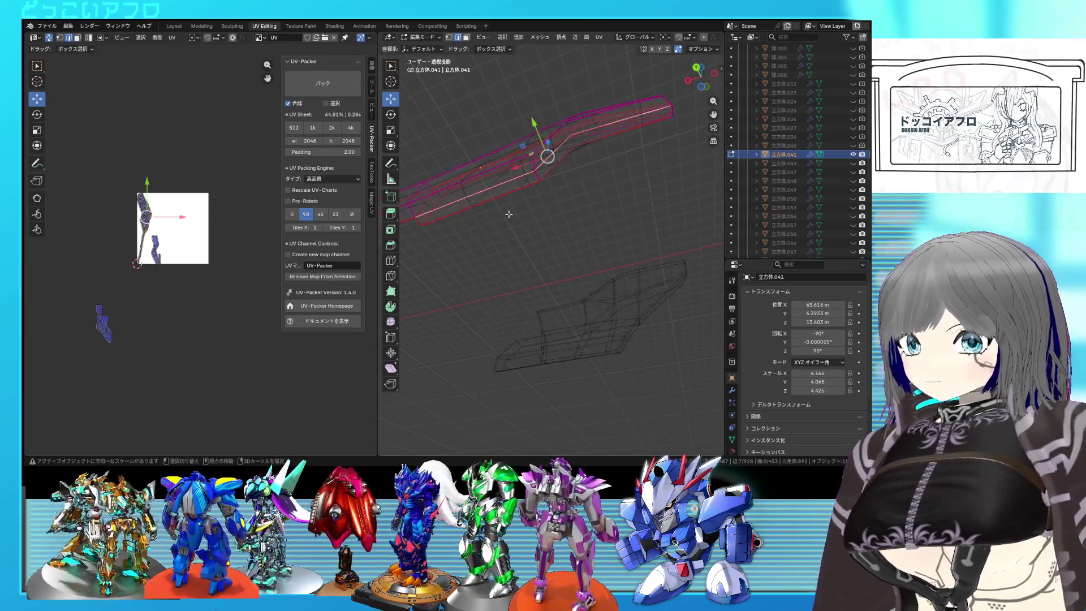
key("ctrl+e")
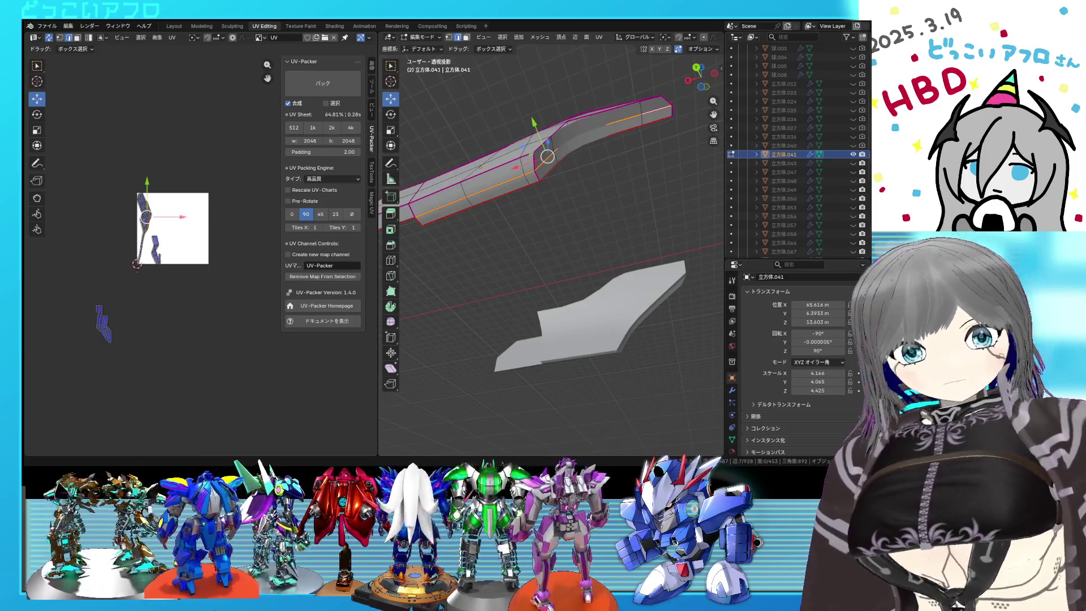
mouse_move(543, 238)
middle_mouse_down()
mouse_move(699, 266)
mouse_move(673, 245)
middle_mouse_up()
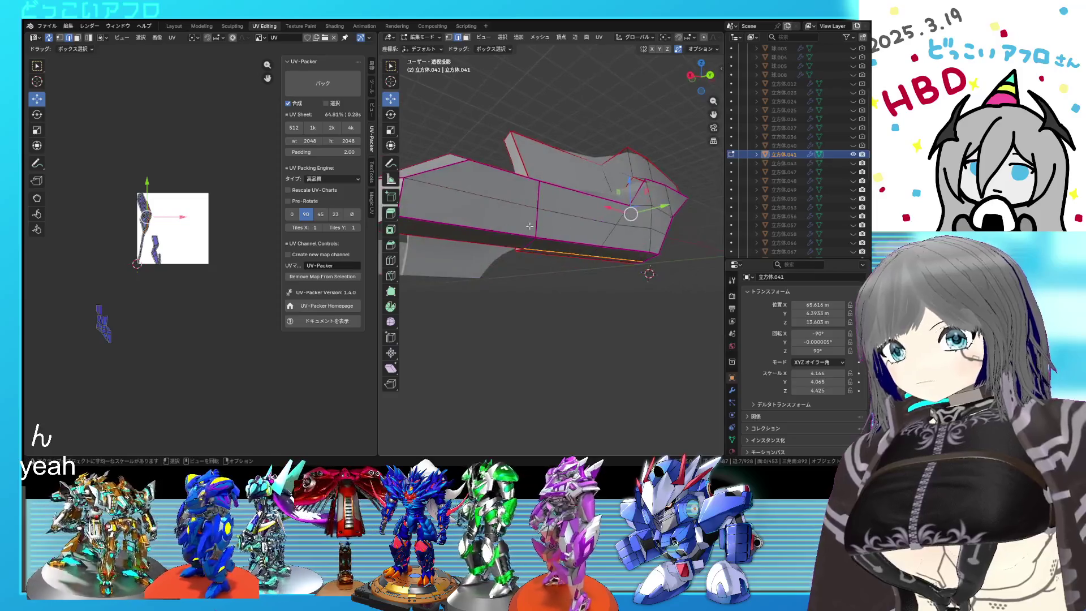
mouse_move(437, 197)
middle_mouse_down()
mouse_move(605, 236)
mouse_move(571, 217)
middle_mouse_up()
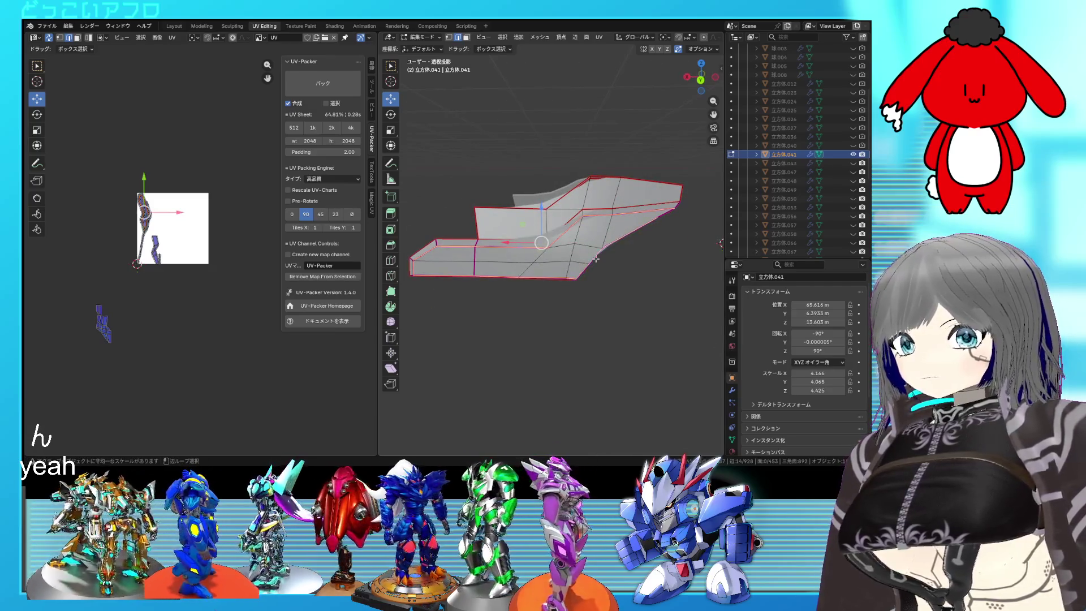
middle_click_drag(599, 263, 643, 276)
right_click(643, 275)
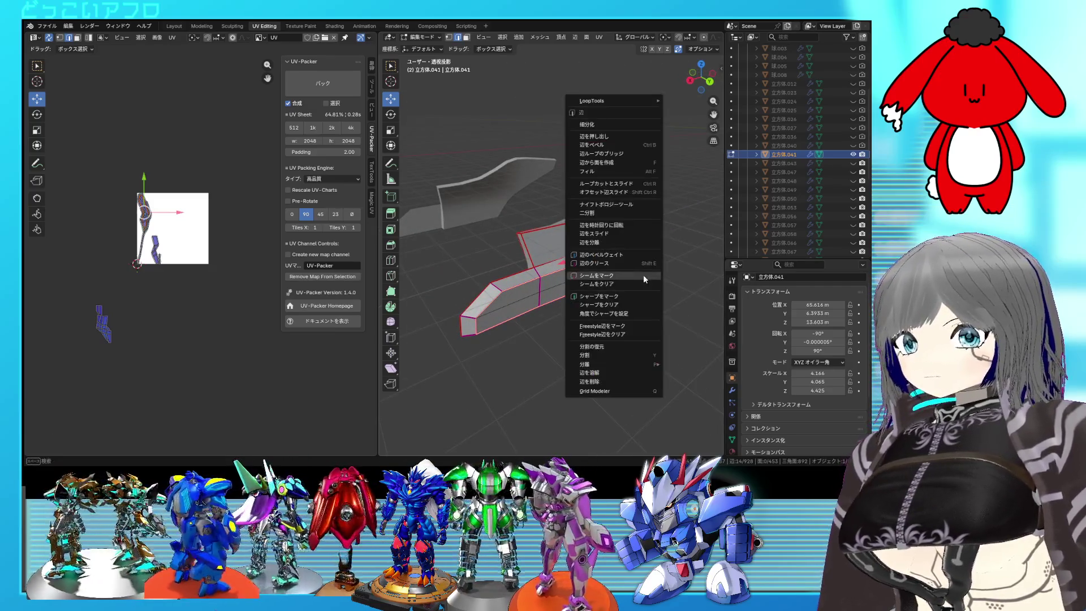
left_click(606, 277)
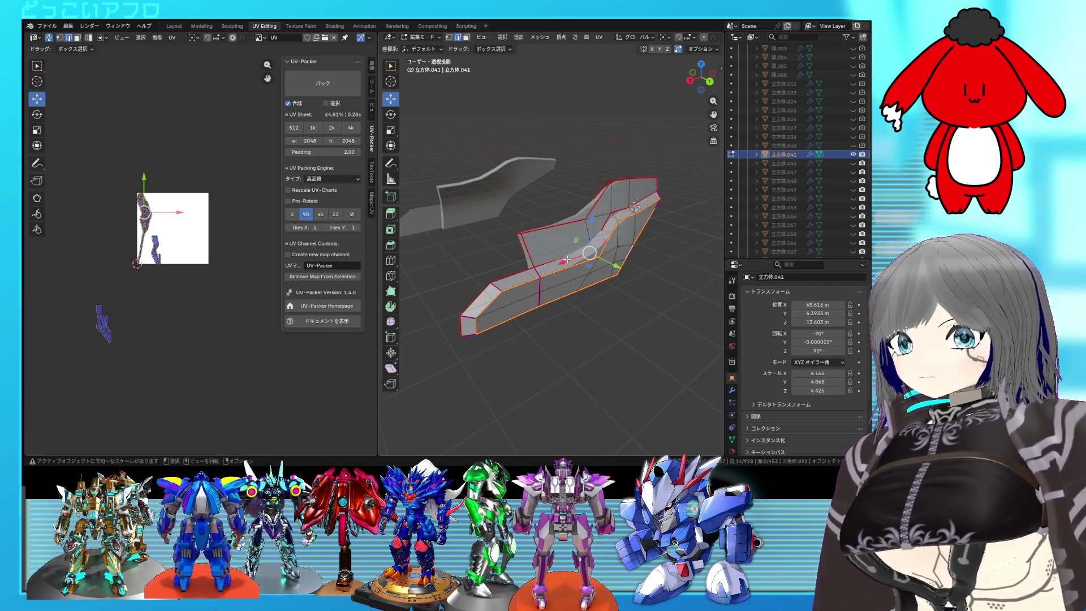
Pick vertices on the strip, then select the whole mesh to show its UVs
left_click(462, 322)
middle_click_drag(463, 322, 540, 277)
left_click(598, 298)
mouse_move(598, 298)
middle_mouse_down()
mouse_move(608, 307)
mouse_move(631, 266)
mouse_move(626, 239)
middle_mouse_up()
right_click(626, 239)
key("Escape")
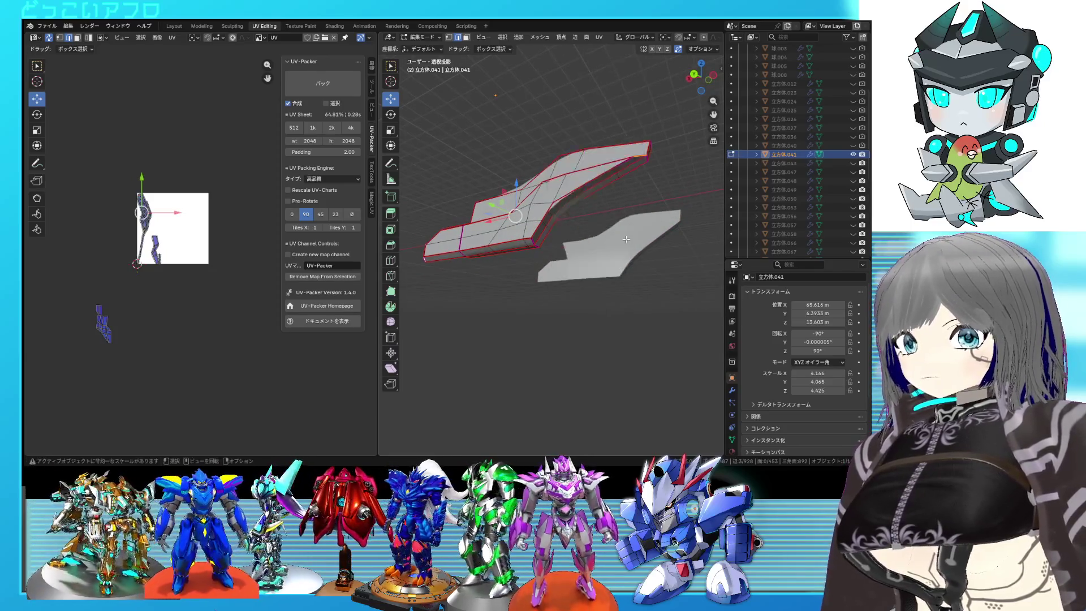
key("a")
scroll(220, 256, "up", 3)
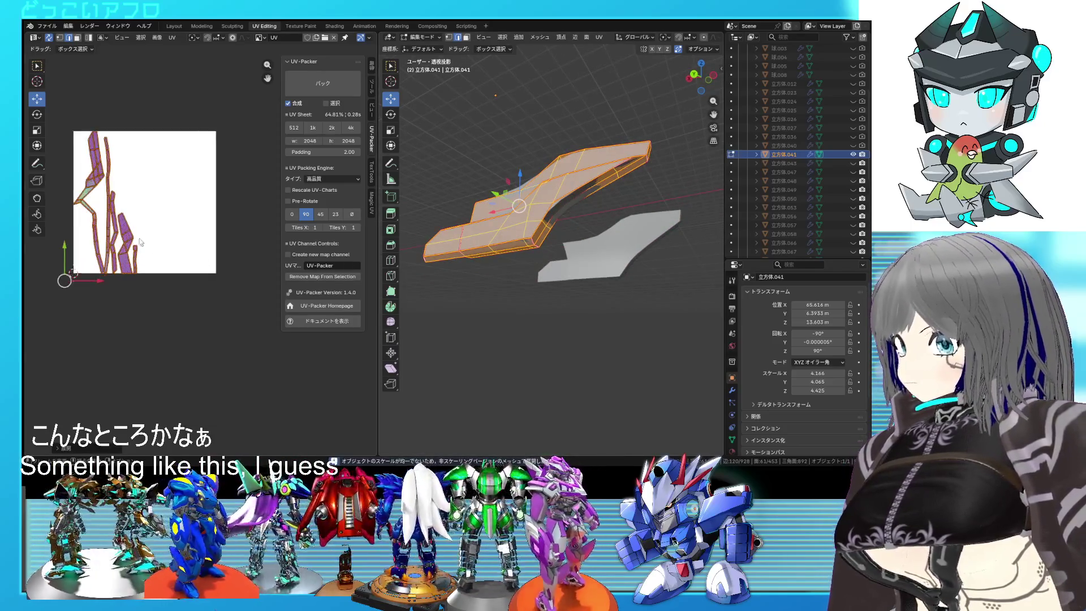
Mark a seam on the edge at the strip part's left end
left_click(85, 193)
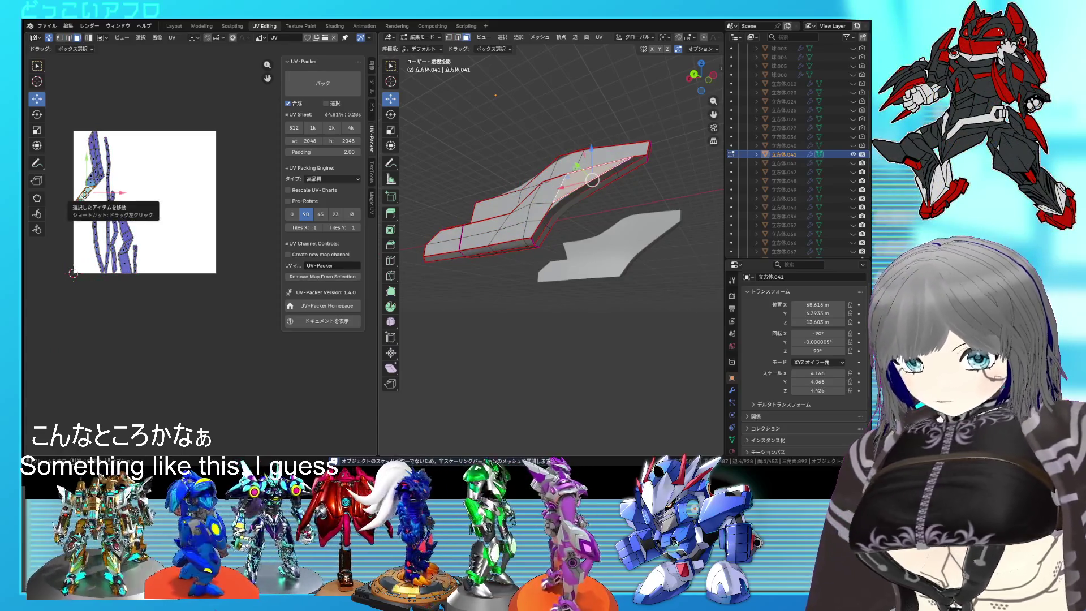
key("ctrl+l")
key("2")
left_click(447, 252)
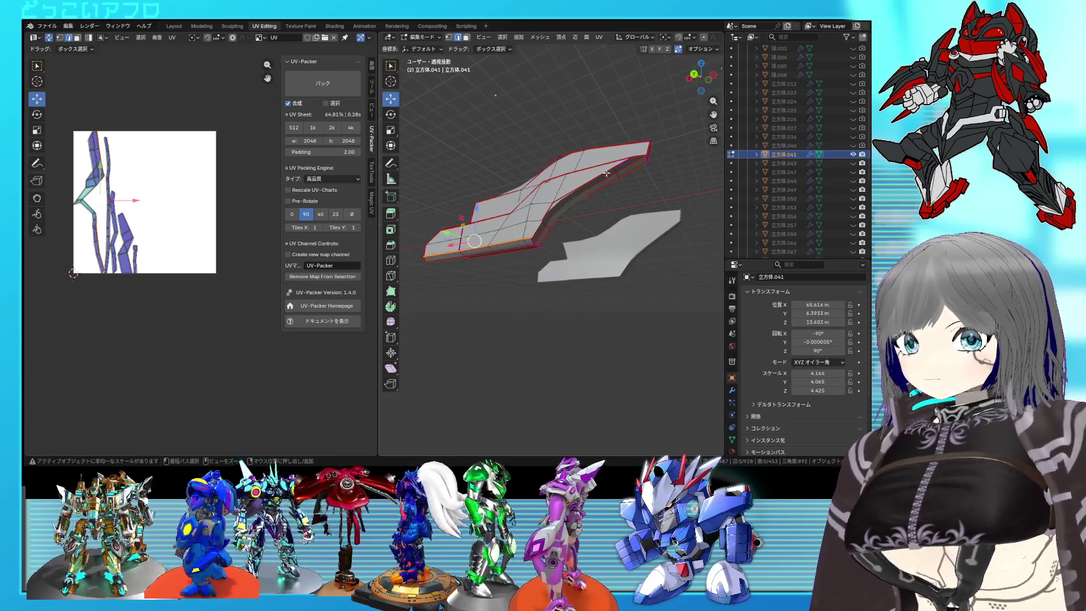
key("ctrl+e")
left_click(568, 225)
Re-unwrap the whole strip into upright islands along the UV square's left side, then deselect
key("a")
key("u")
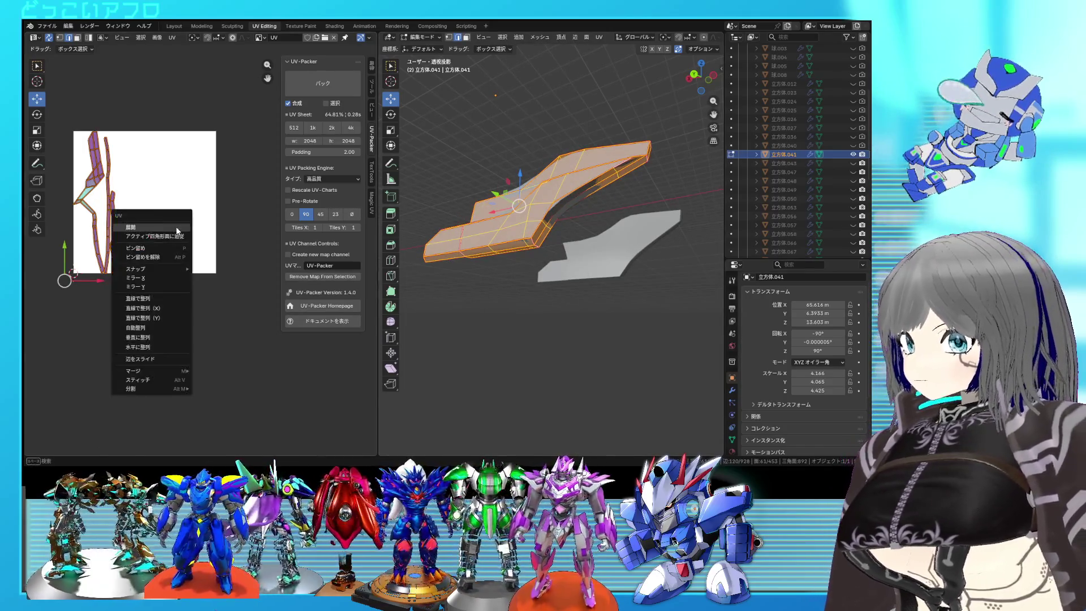
left_click(176, 226)
left_click(164, 276)
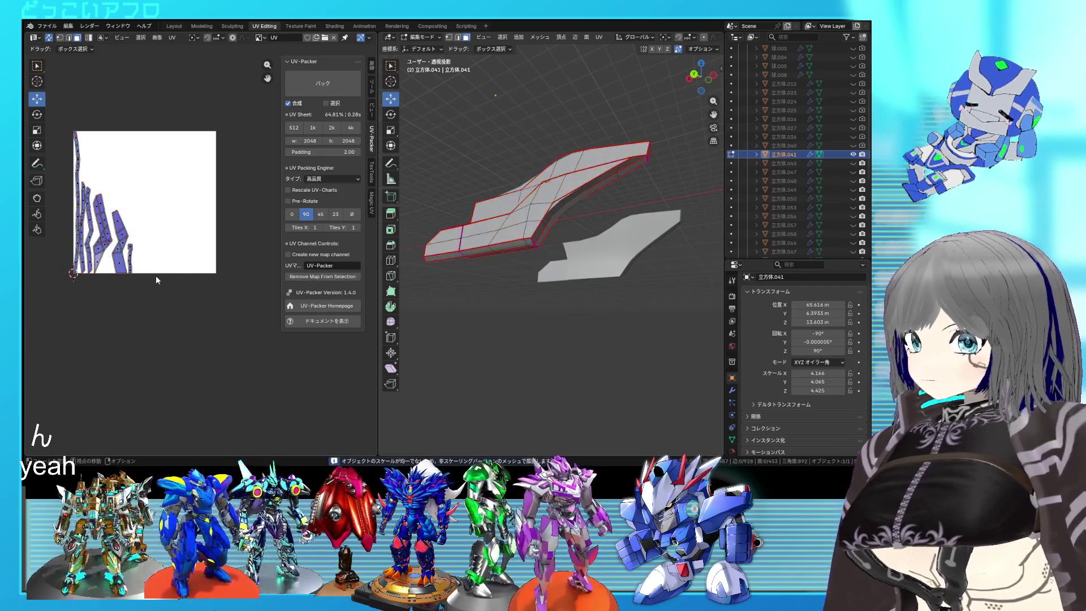
scroll(215, 270, "up", 2)
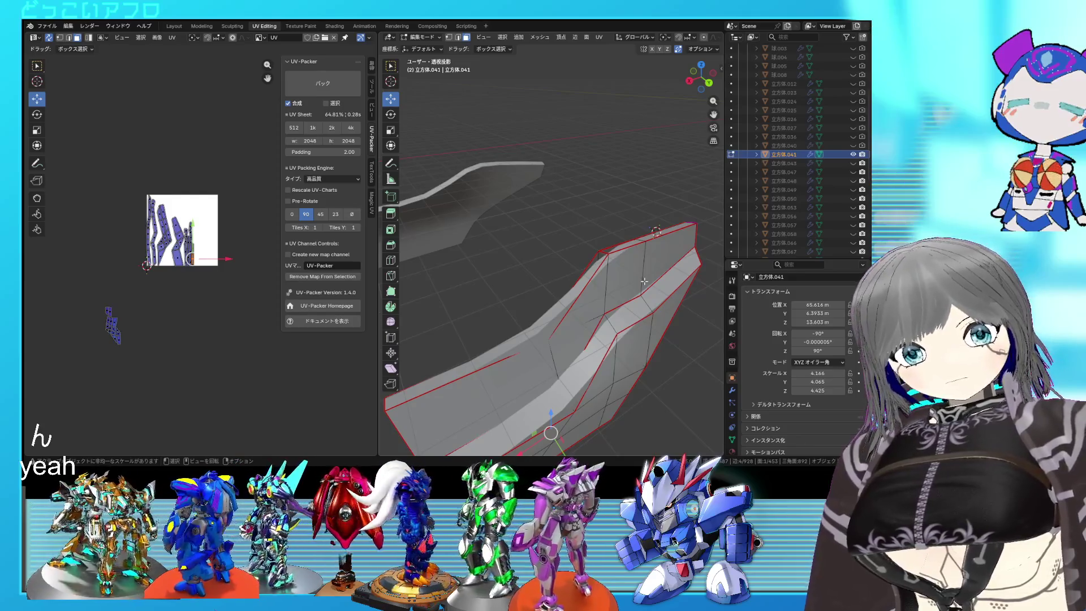
Reveal the hidden helmet parts, select the small curved upper patch, and hide everything else
mouse_move(643, 281)
middle_mouse_down()
mouse_move(633, 303)
mouse_move(585, 310)
middle_mouse_up()
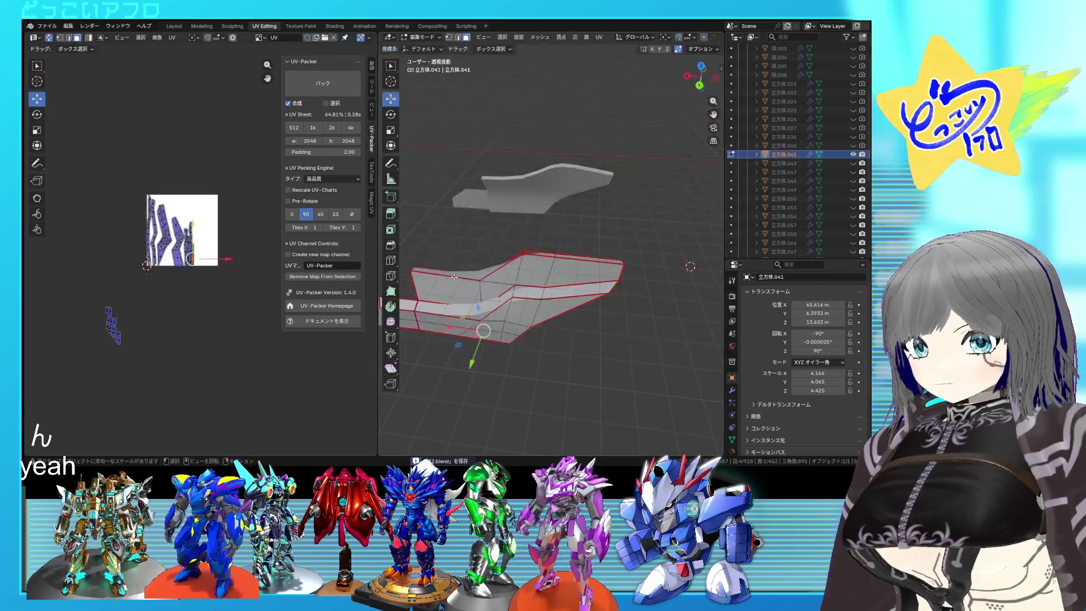
key("ctrl+l")
key("alt+h")
mouse_move(519, 275)
middle_mouse_down()
mouse_move(543, 254)
mouse_move(492, 272)
middle_mouse_up()
left_click(496, 274)
key("ctrl+l")
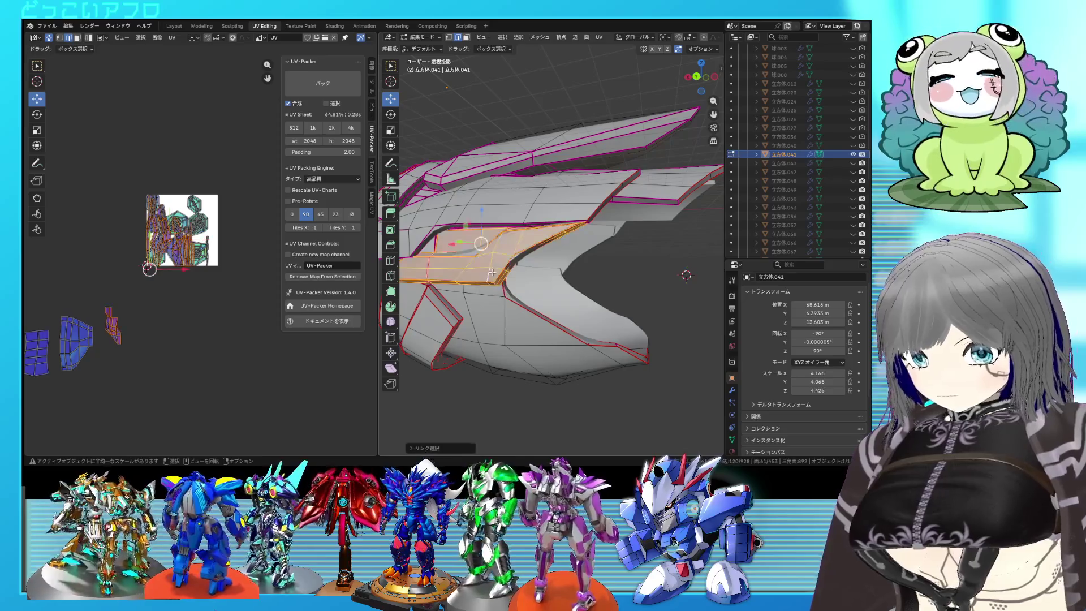
key("l")
key("l")
middle_click_drag(433, 331, 520, 334)
key("alt+a")
key("l")
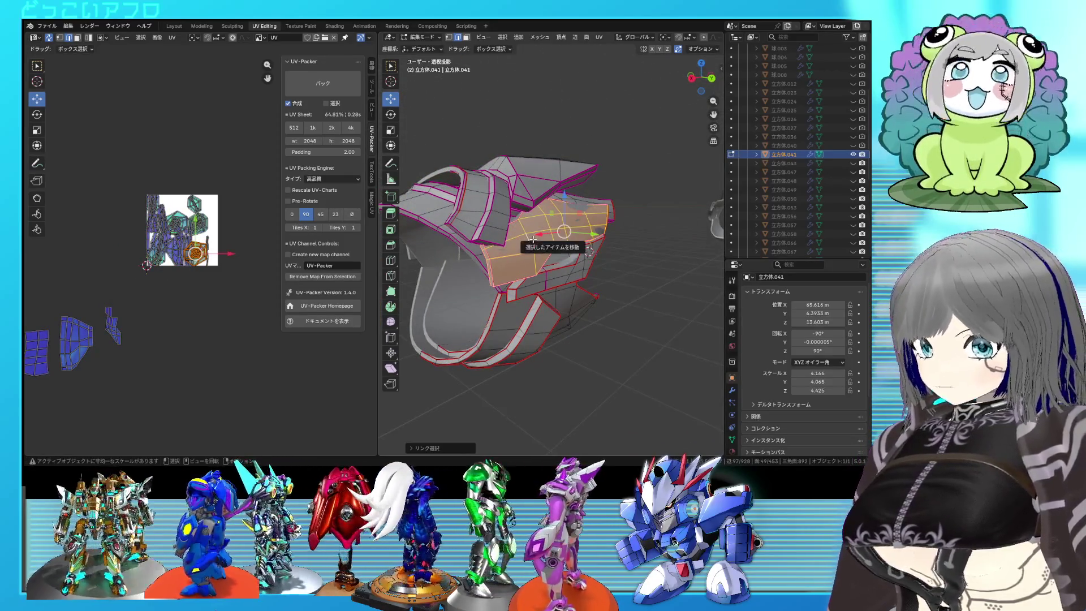
key("shift+h")
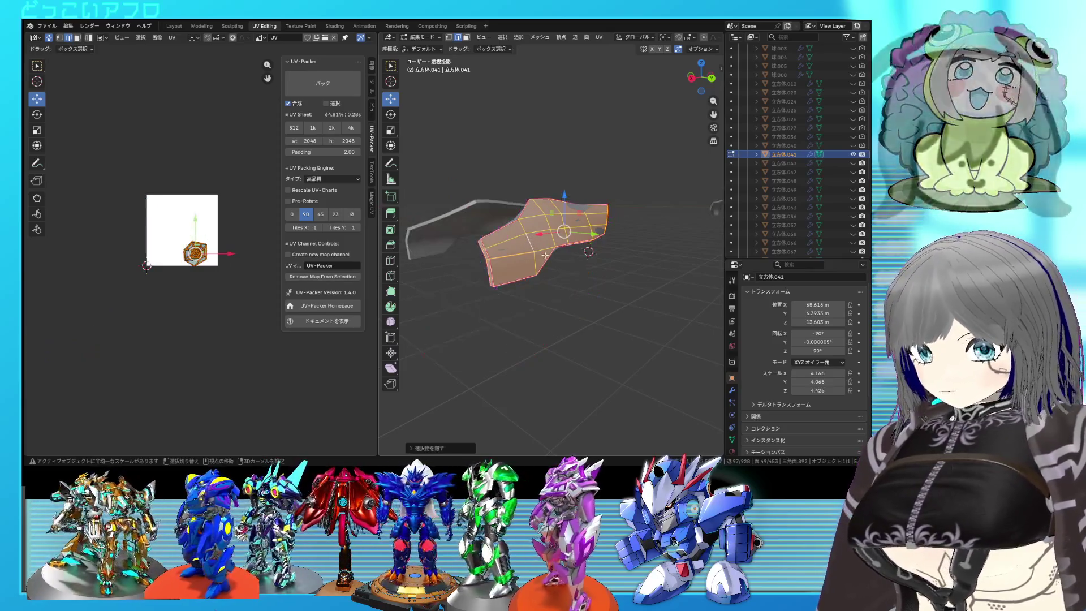
Mark seams along the isolated patch's edges in wireframe view, then return to solid shading
mouse_move(528, 249)
middle_mouse_down()
mouse_move(521, 277)
mouse_move(572, 212)
middle_mouse_up()
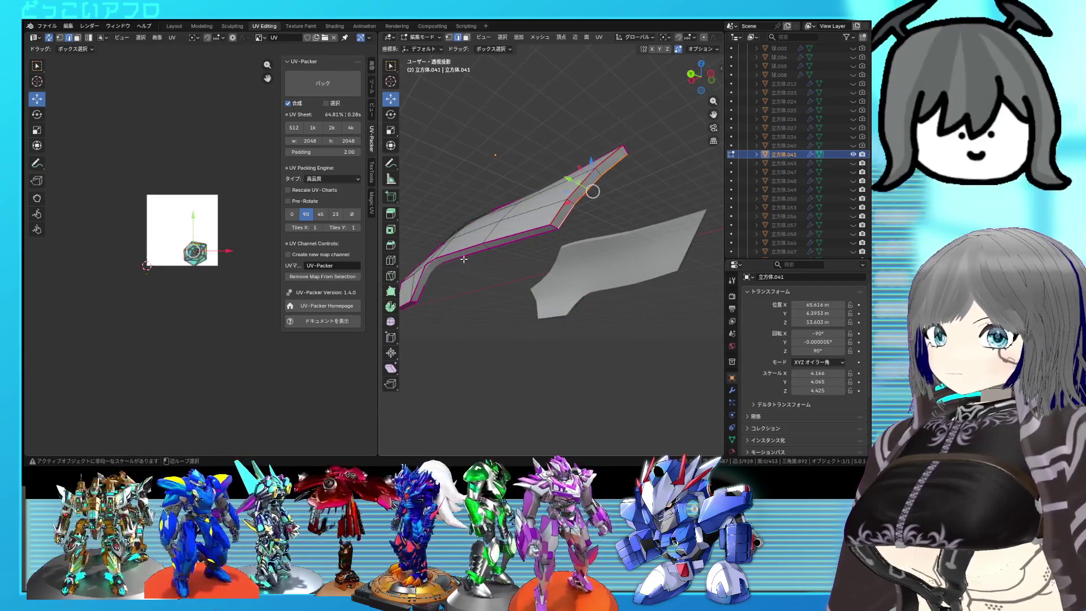
mouse_move(464, 280)
middle_mouse_down("shift")
mouse_move(509, 255)
mouse_move(537, 291)
mouse_move(612, 305)
middle_mouse_up("shift")
middle_click_drag(528, 285, 528, 268)
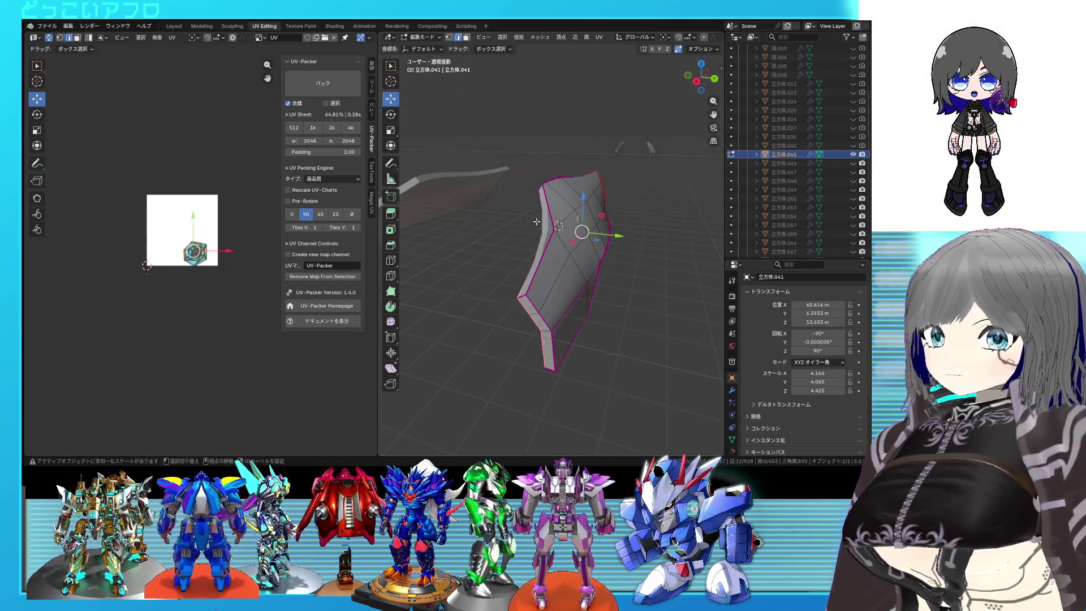
key("shift+z")
middle_click_drag(554, 214, 555, 261)
middle_click_drag(548, 218, 540, 287)
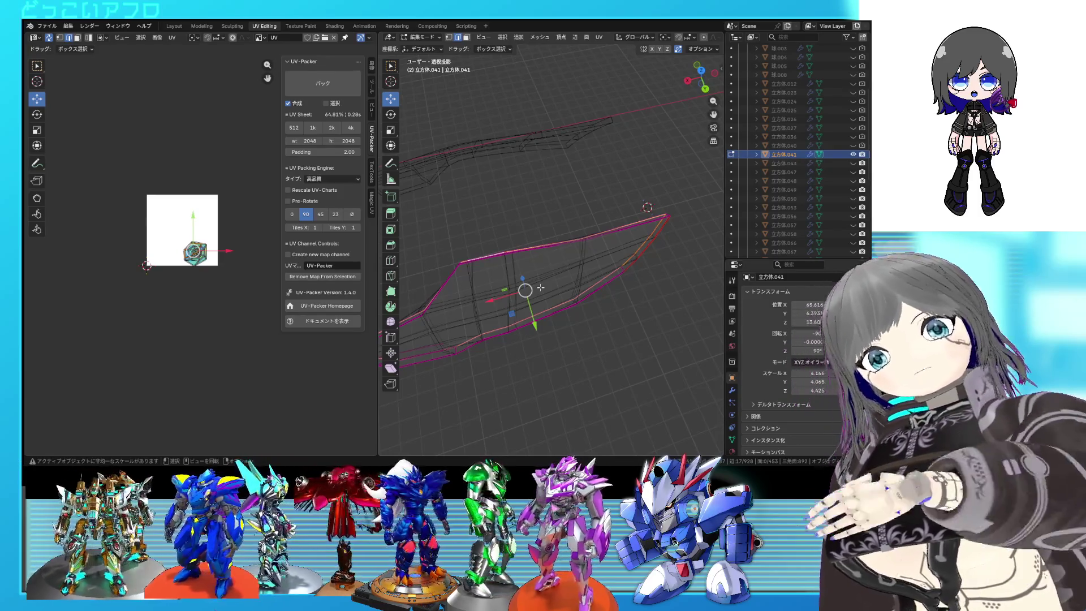
right_click(541, 287)
left_click(540, 288)
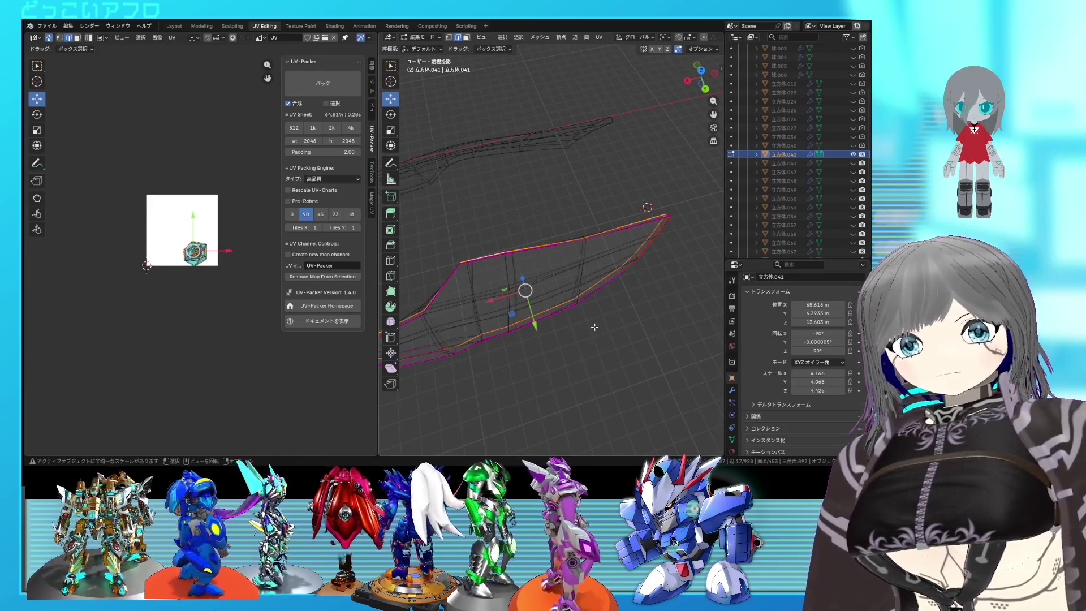
mouse_move(554, 313)
middle_mouse_down()
mouse_move(523, 300)
mouse_move(635, 300)
mouse_move(544, 282)
middle_mouse_up()
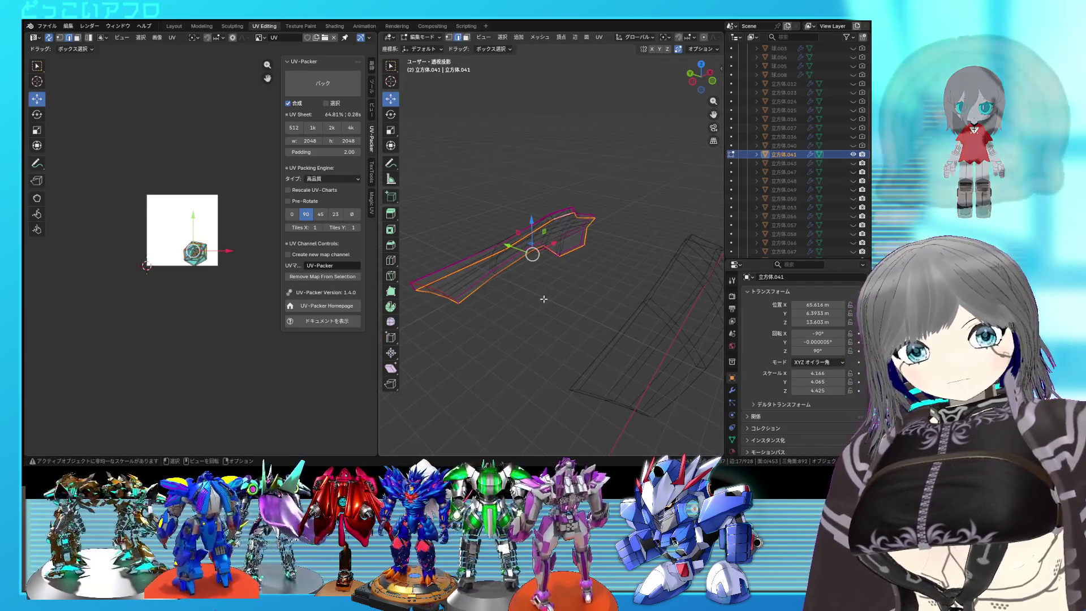
middle_click_drag(534, 329, 550, 316)
key("shift+z")
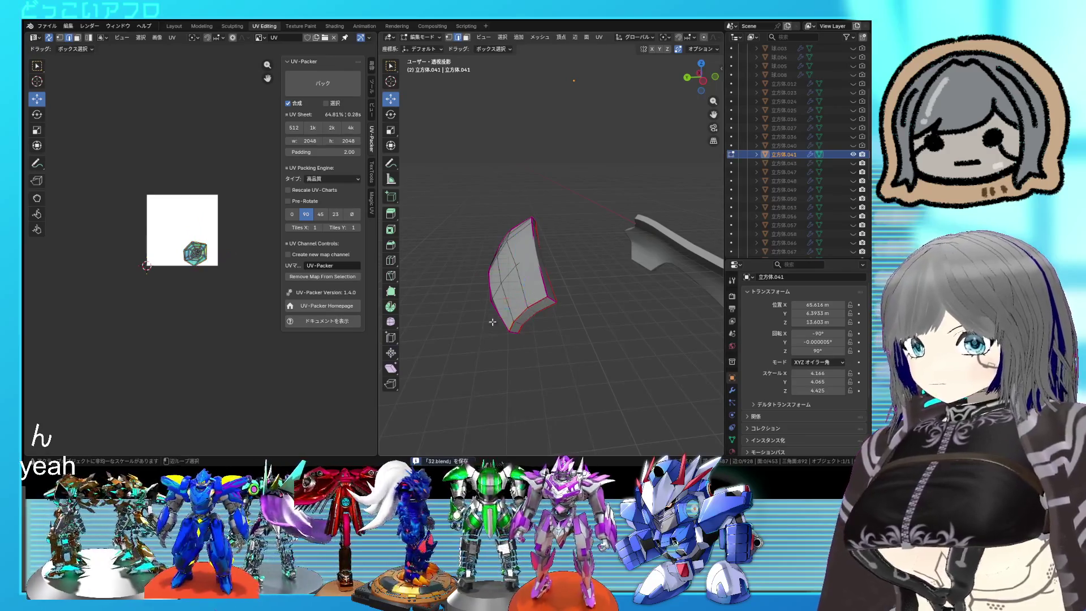
middle_click_drag(538, 296, 449, 366)
Mark another edge of the patch as a seam, select a further edge, and inspect the patch
scroll(449, 366, "up", 3)
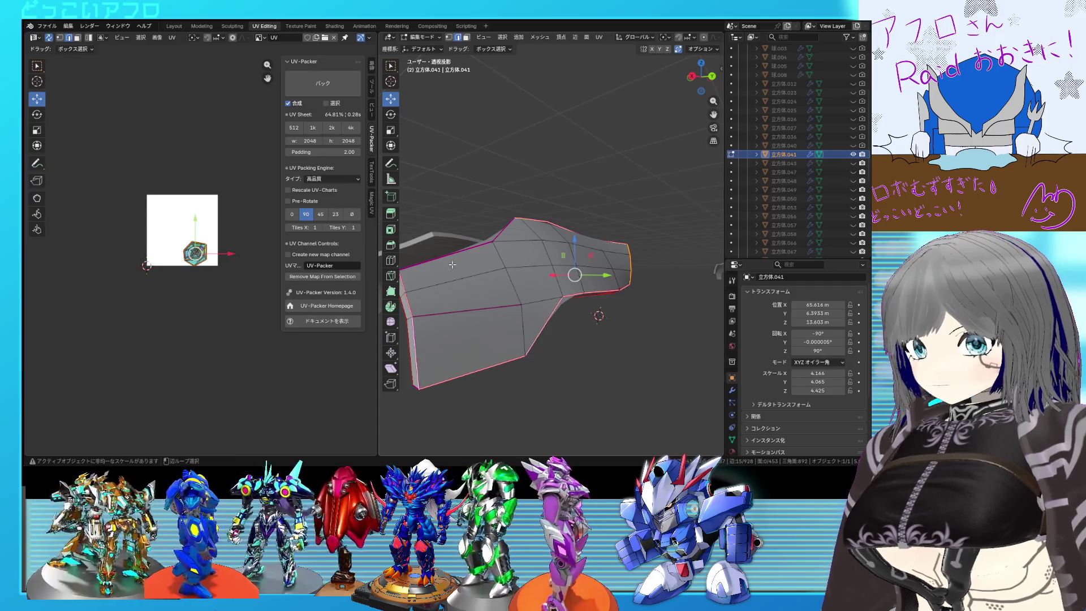
right_click(501, 235)
left_click(554, 281)
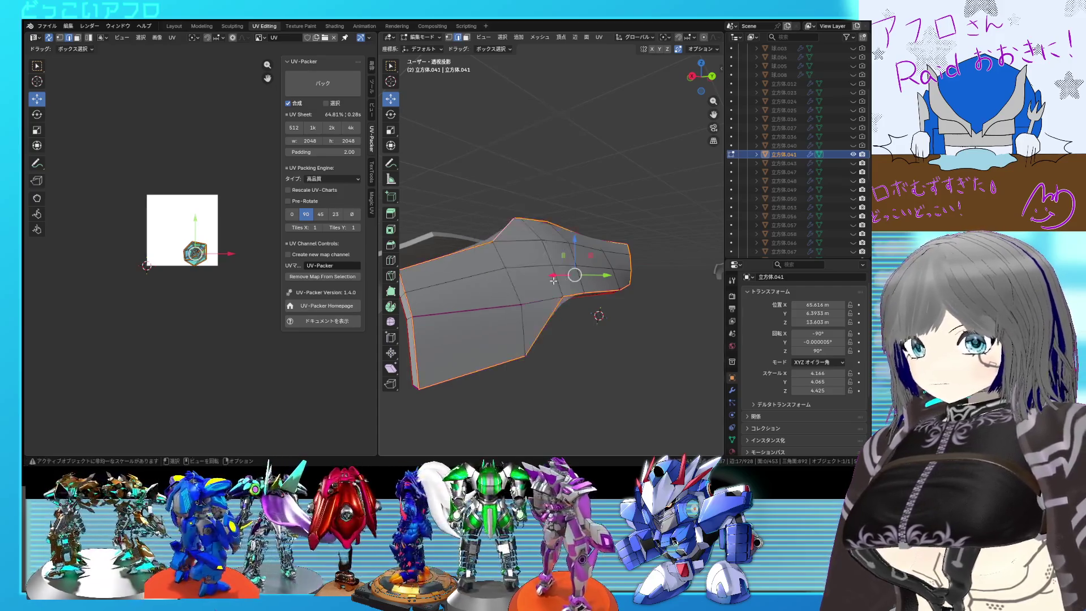
middle_click_drag(554, 281, 519, 340)
left_click(533, 315)
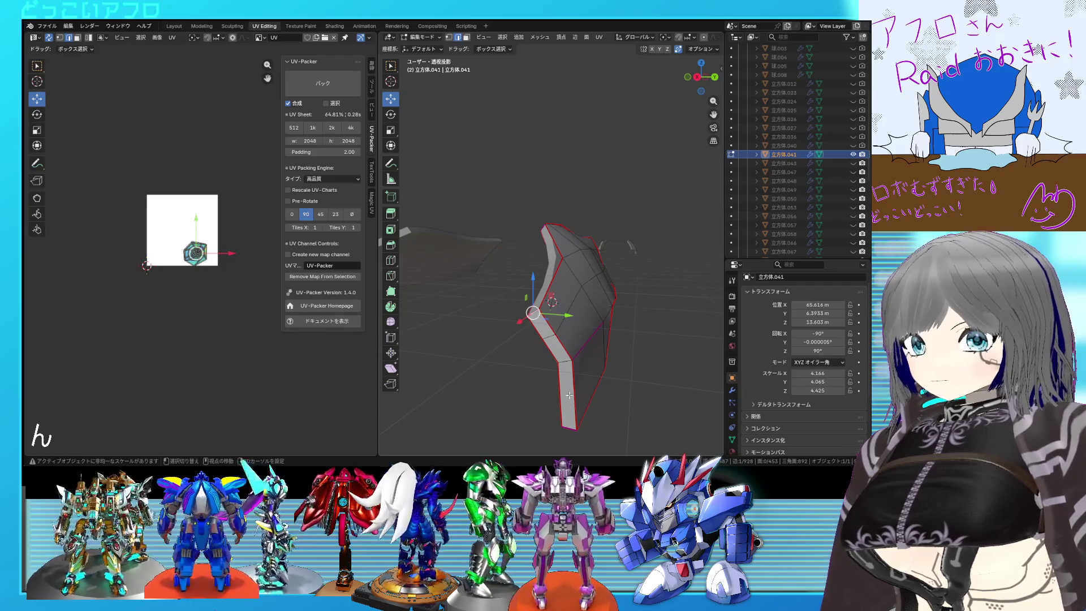
mouse_move(644, 384)
middle_mouse_down()
mouse_move(487, 290)
mouse_move(610, 256)
mouse_move(510, 316)
mouse_move(500, 309)
mouse_move(522, 309)
mouse_move(493, 294)
mouse_move(499, 231)
middle_mouse_up()
middle_click_drag(620, 397, 490, 243)
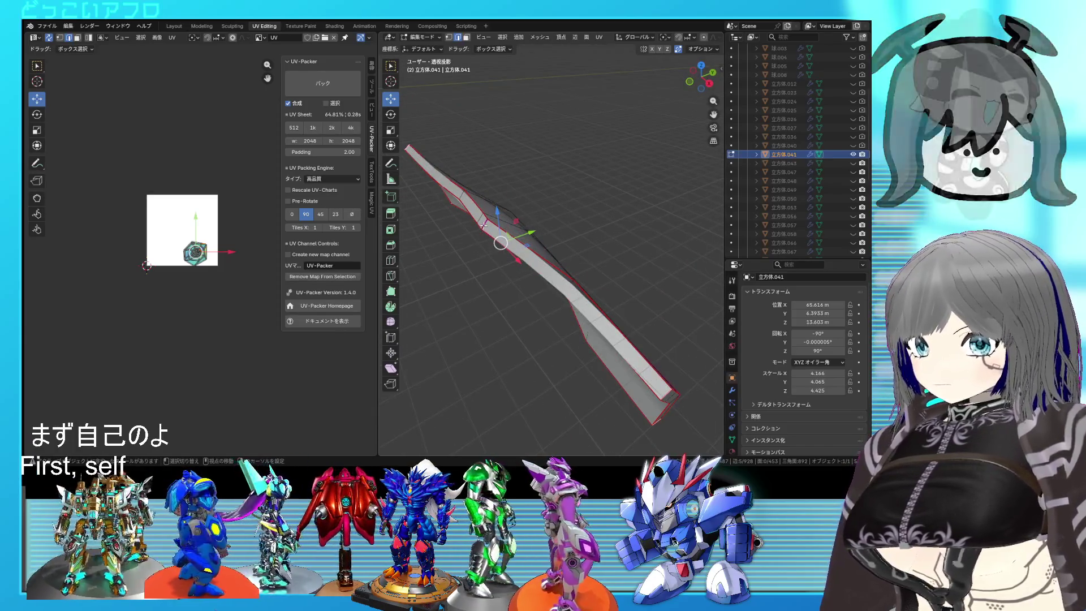
Select all faces of the seamed patch and unwrap its UVs
right_click(491, 243)
left_click(573, 286)
key("u")
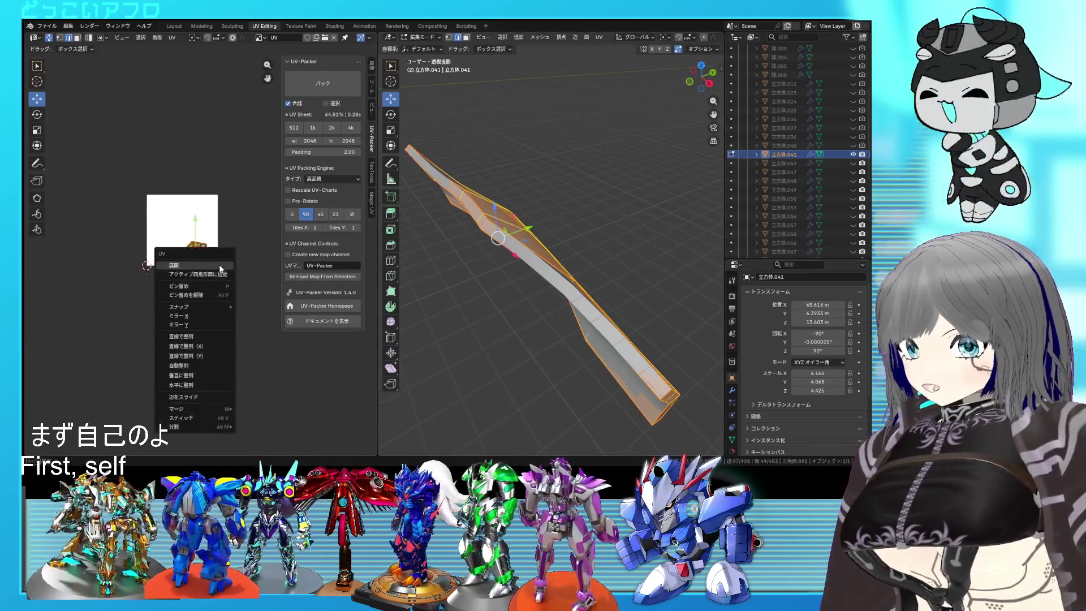
left_click(220, 267)
scroll(219, 276, "up", 5)
scroll(509, 255, "up", 5)
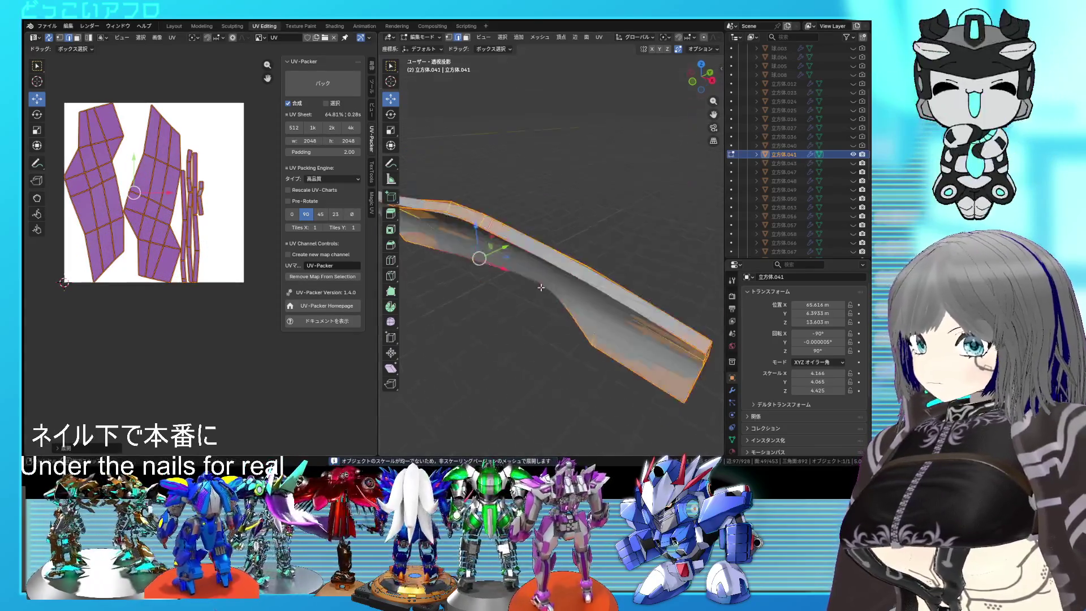
Move one UV island outside the texture square and re-unwrap the remaining islands inside it
left_click(631, 273)
key("ctrl+l")
scroll(200, 255, "down", 7)
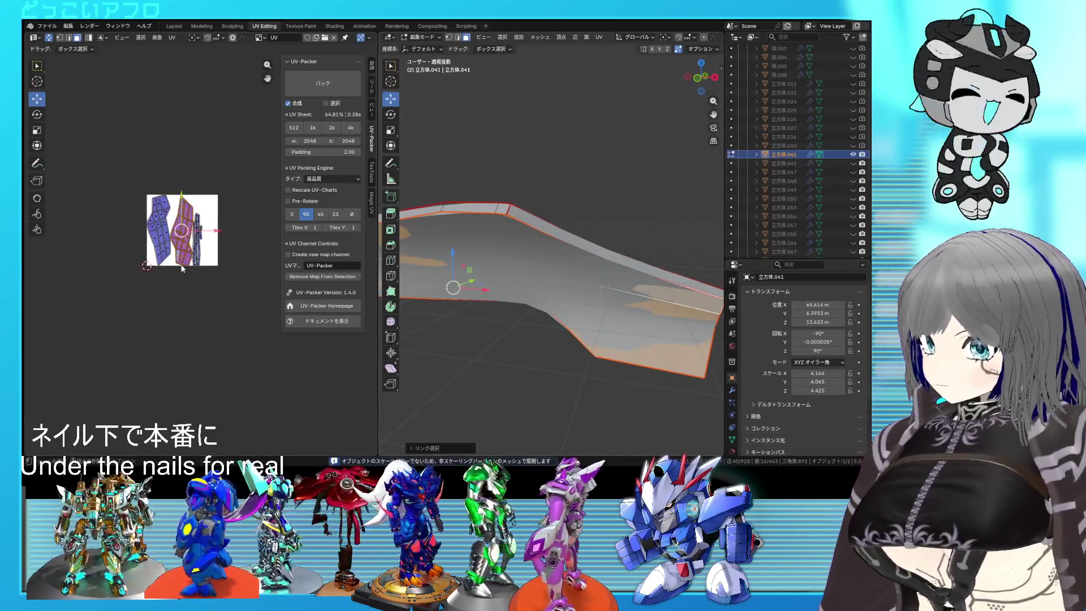
mouse_move(200, 255)
left_mouse_down()
mouse_move(133, 324)
mouse_move(139, 339)
left_mouse_up()
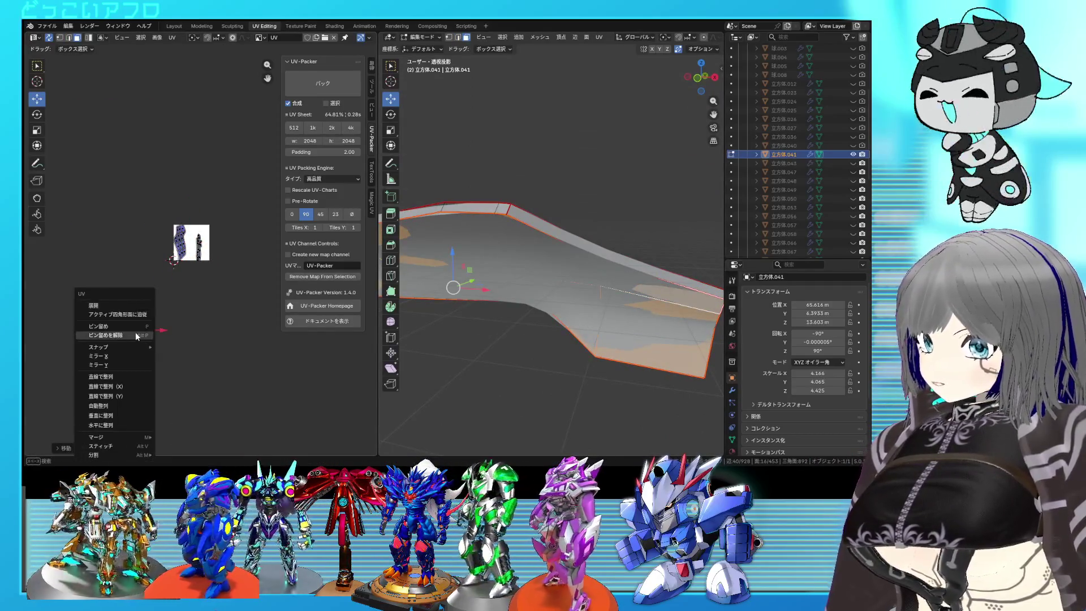
key("ctrl+i")
middle_click_drag(532, 287, 554, 319)
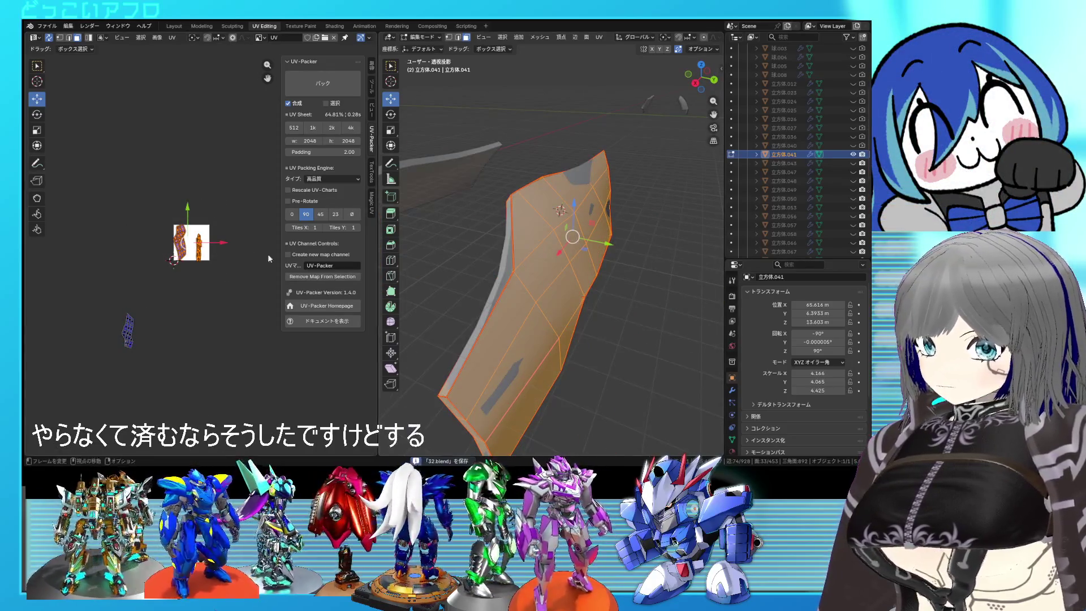
right_click(232, 252)
left_click(205, 232)
scroll(144, 260, "up", 5)
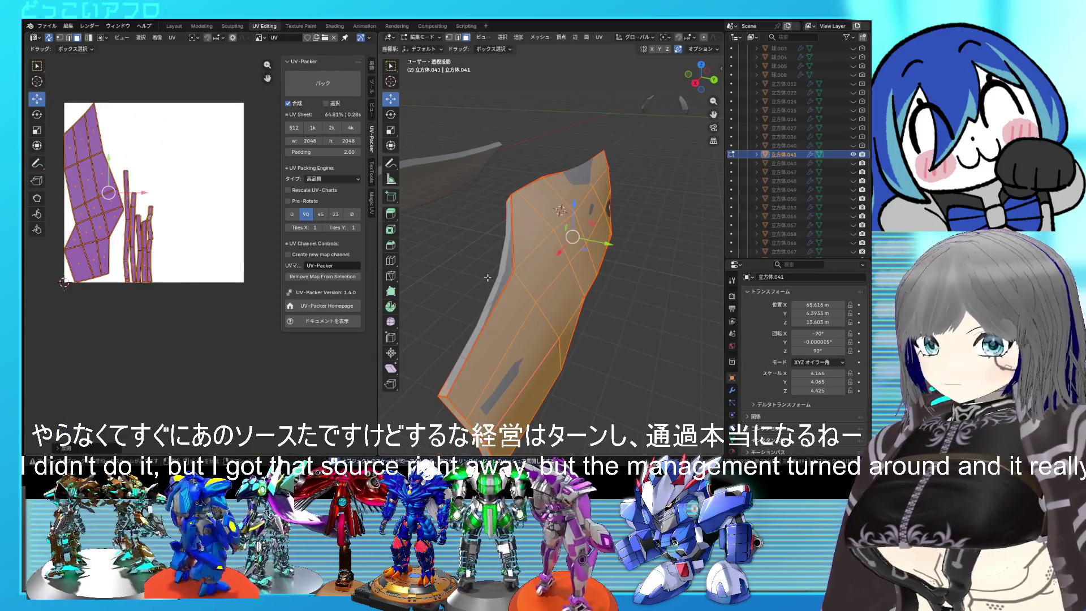
scroll(200, 255, "down", 4)
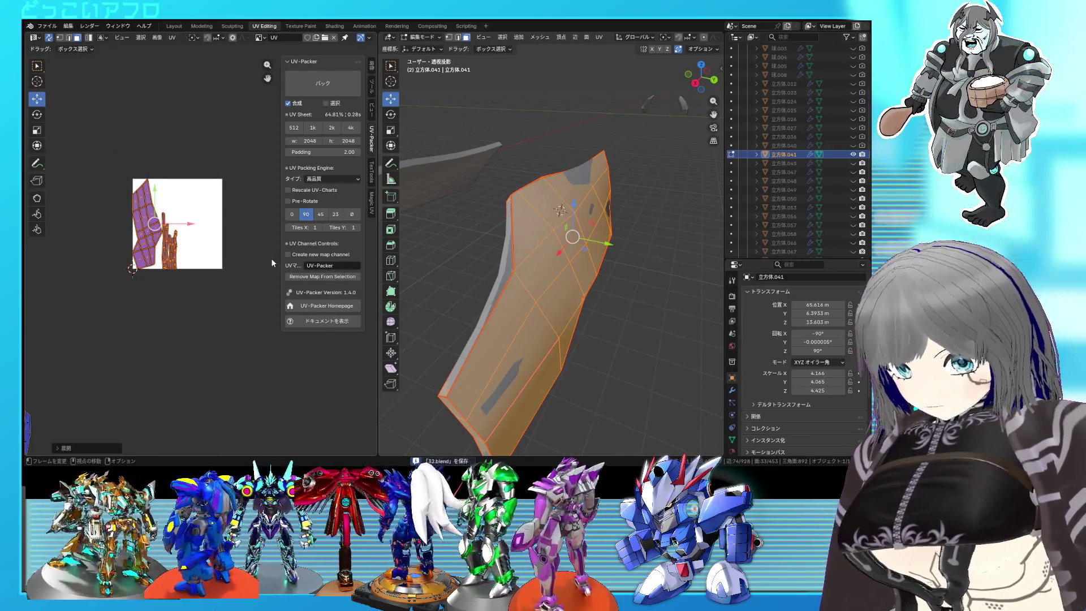
Reveal all helmet parts, isolate the next linked part, and turn on X-ray view
key("alt+h")
mouse_move(509, 226)
middle_mouse_down()
mouse_move(538, 217)
mouse_move(457, 291)
middle_mouse_up()
left_click(473, 260)
left_click(456, 291)
key("l")
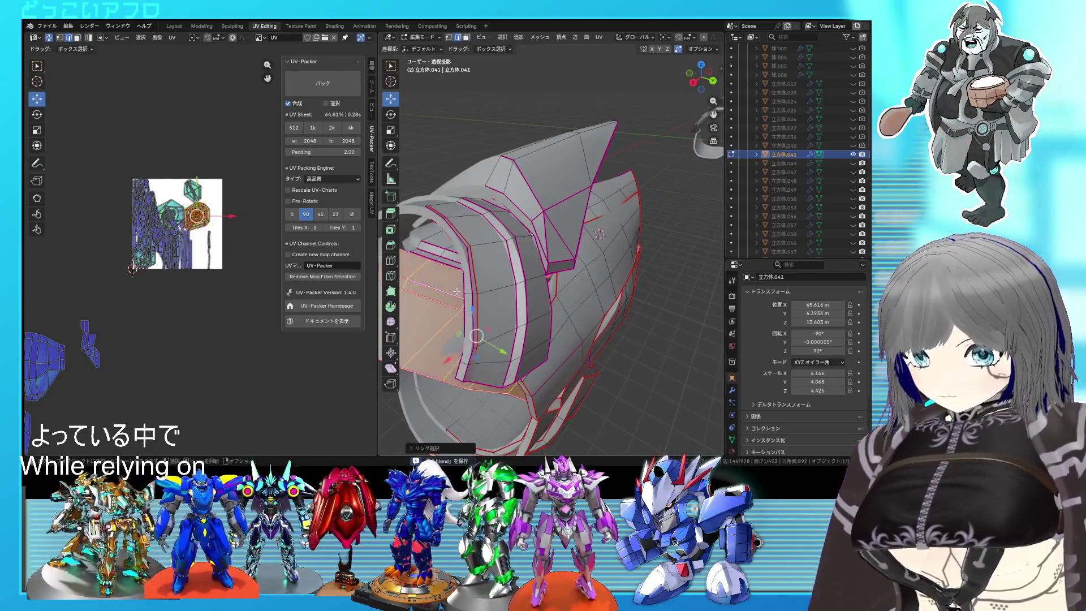
key("shift+h")
middle_click_drag(565, 313, 502, 274)
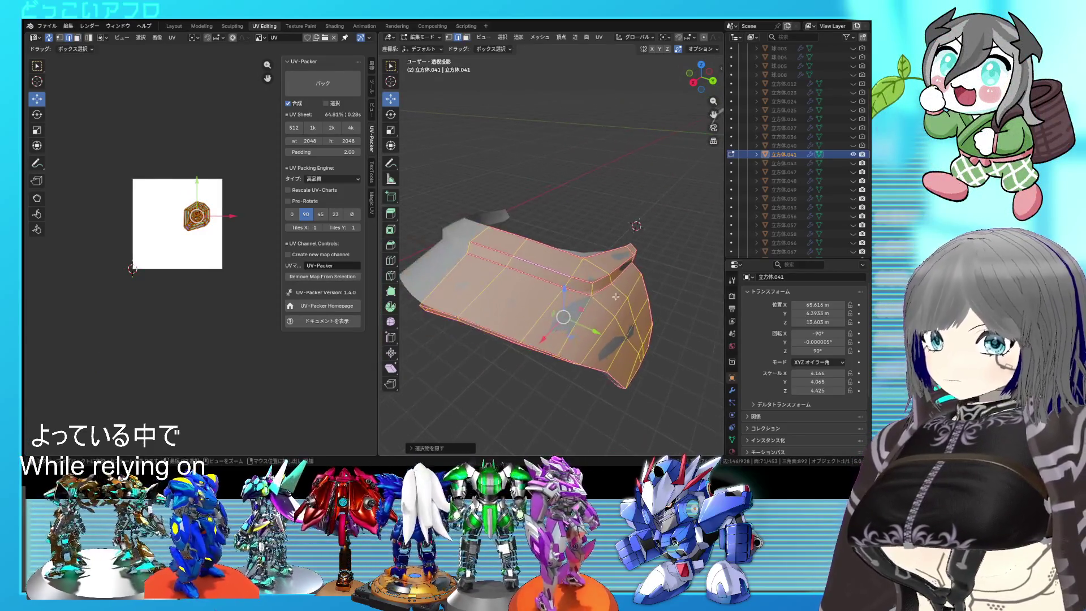
key("alt+a")
mouse_move(597, 292)
middle_mouse_down()
mouse_move(595, 249)
mouse_move(509, 311)
mouse_move(461, 364)
mouse_move(601, 292)
mouse_move(561, 286)
mouse_move(527, 302)
mouse_move(523, 282)
mouse_move(542, 274)
mouse_move(465, 267)
mouse_move(533, 253)
mouse_move(545, 276)
mouse_move(485, 253)
mouse_move(512, 237)
mouse_move(513, 199)
mouse_move(515, 351)
mouse_move(585, 370)
middle_mouse_up()
key("alt+z")
key("alt+z")
scroll(535, 280, "up", 5)
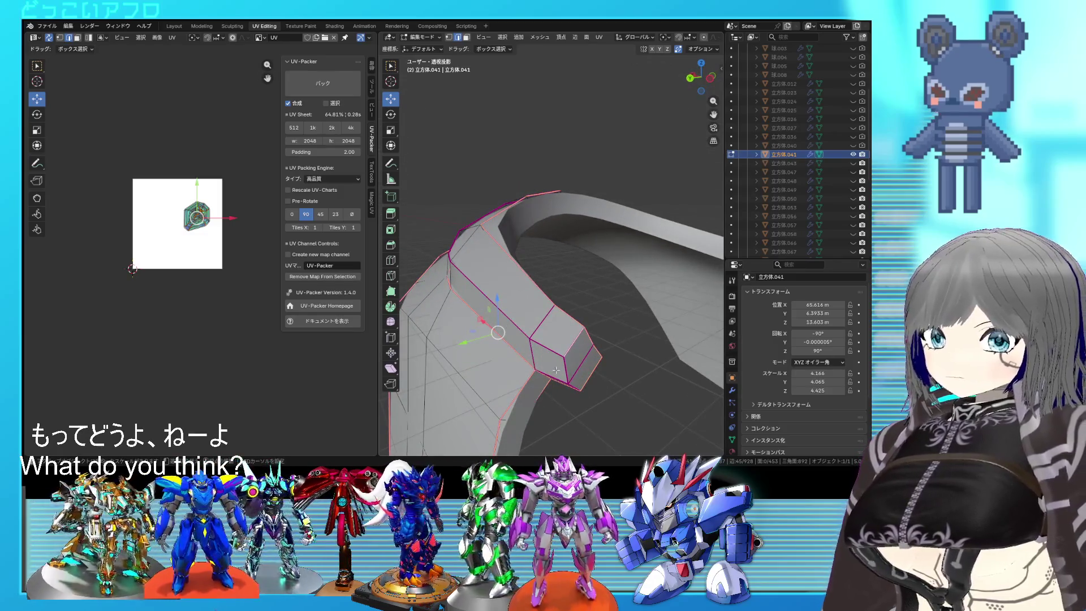
Mark the selected edges of the arched strip as seams and unwrap the part
right_click(585, 370)
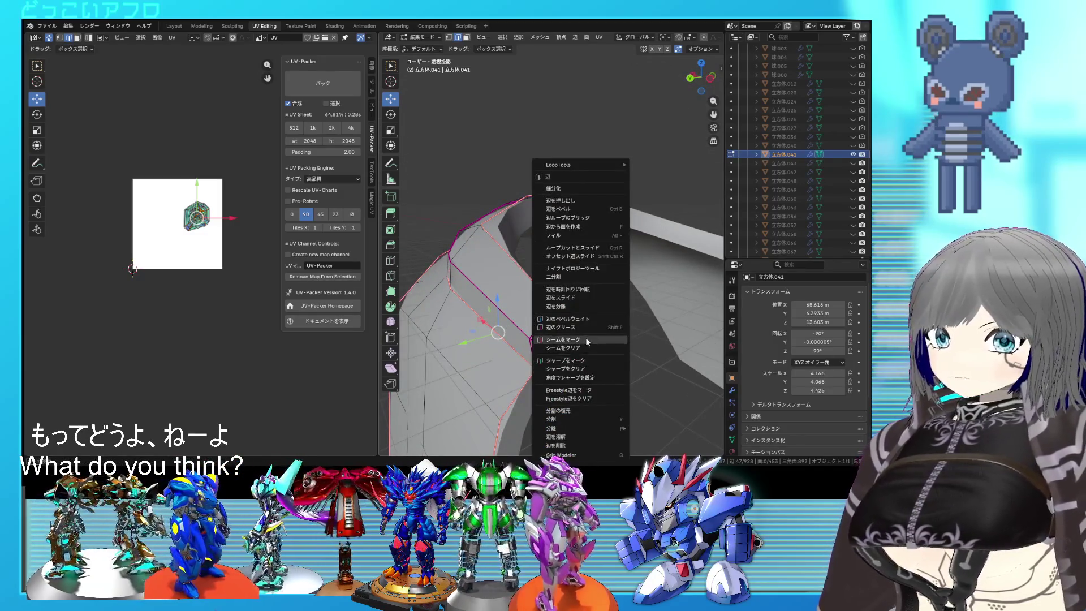
left_click(585, 338)
key("ctrl+s")
key("u")
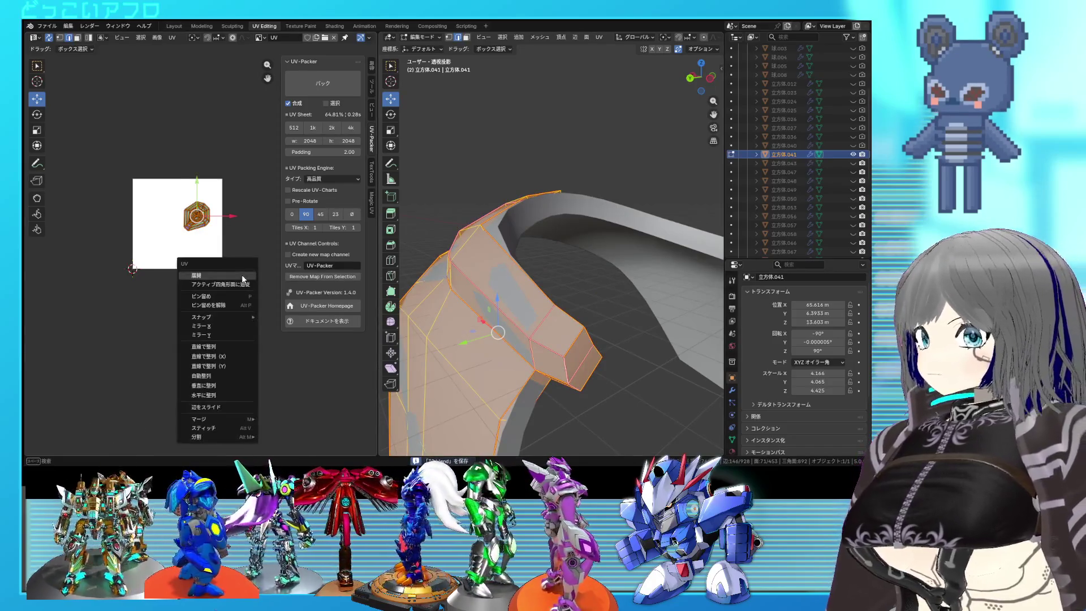
left_click(242, 274)
In face mode, select linked faces across the part with solid shading restored
key("3")
left_click(159, 215)
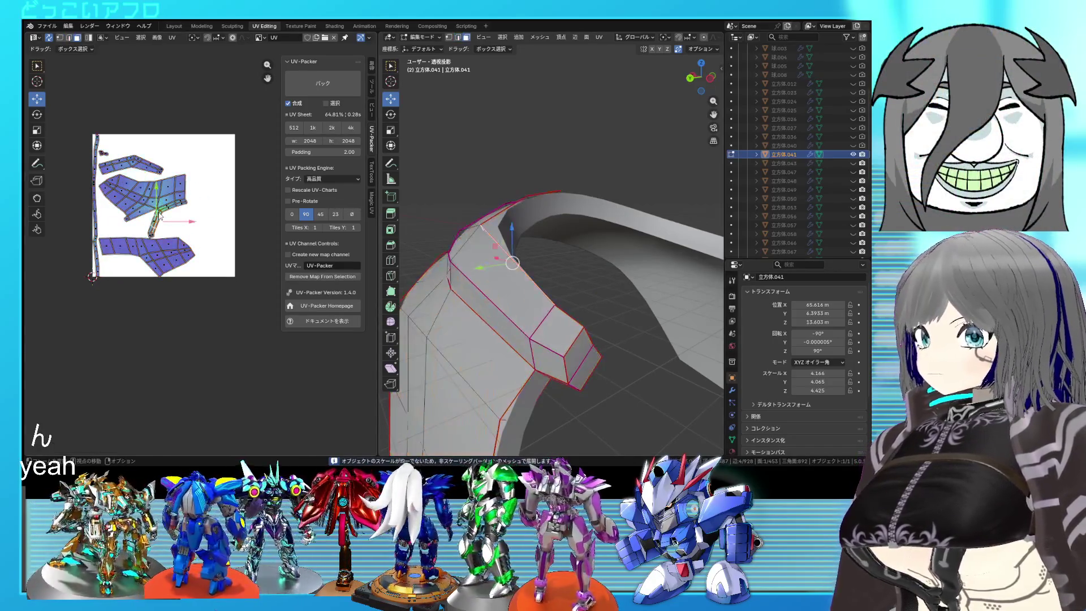
key("ctrl+l")
mouse_move(475, 294)
middle_mouse_down()
mouse_move(486, 305)
mouse_move(492, 288)
mouse_move(551, 278)
mouse_move(545, 314)
middle_mouse_up()
left_click(517, 290)
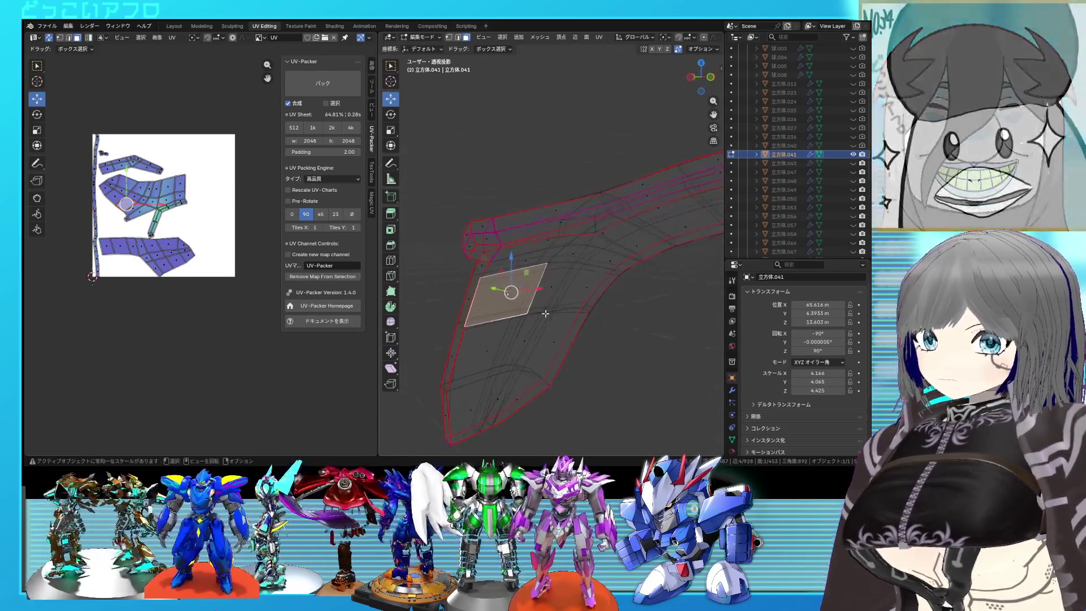
key("alt+z")
left_click(506, 327)
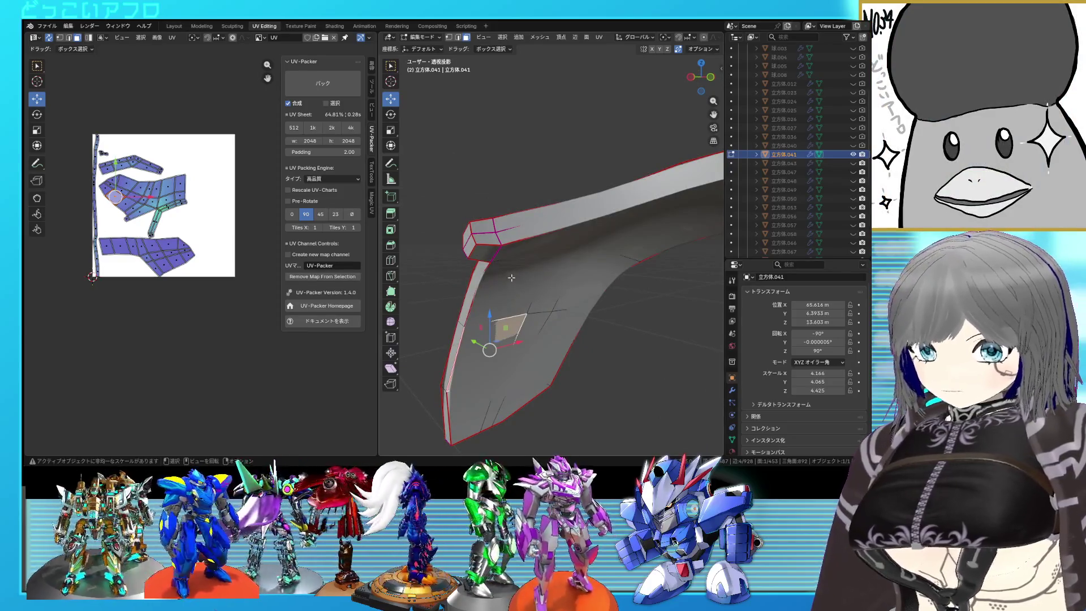
right_click(497, 255)
key("Escape")
Unwrap the small end region and move its island outside the UV square
left_click(491, 250)
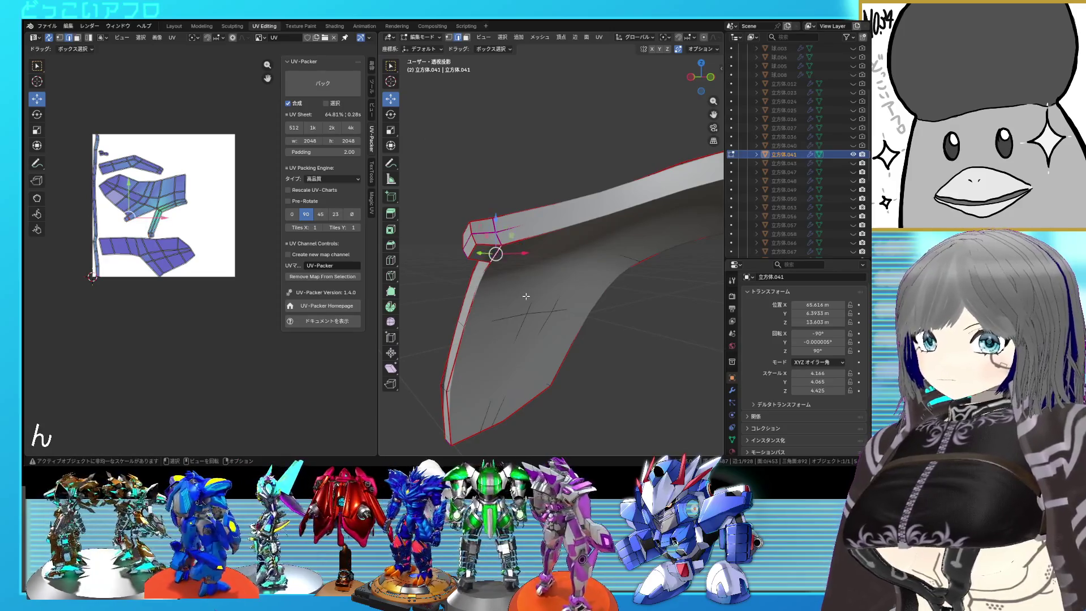
key("ctrl+l")
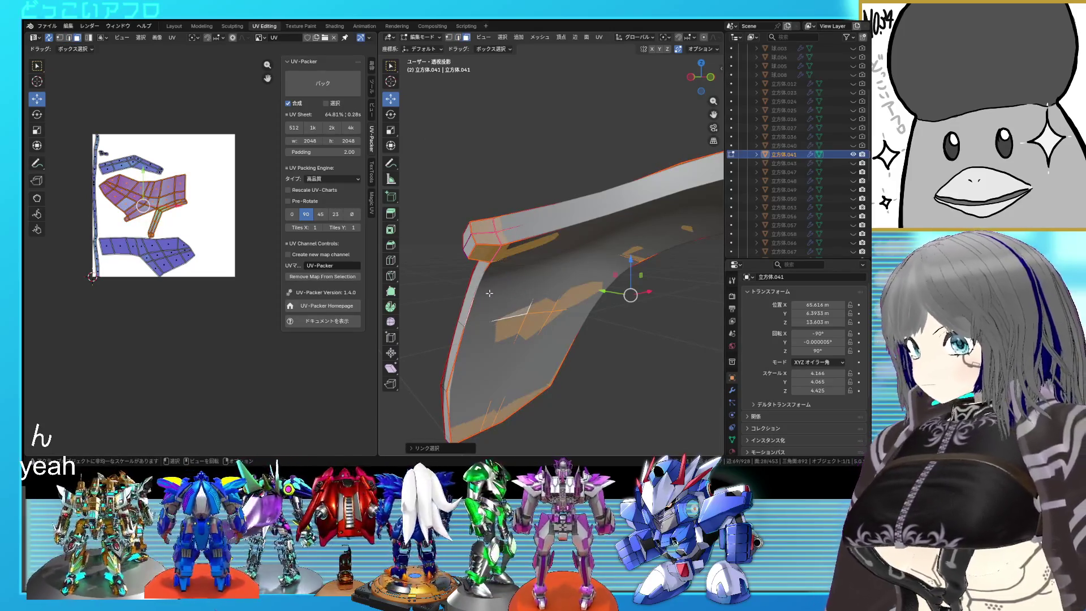
key("ctrl+s")
key("u")
left_click(184, 250)
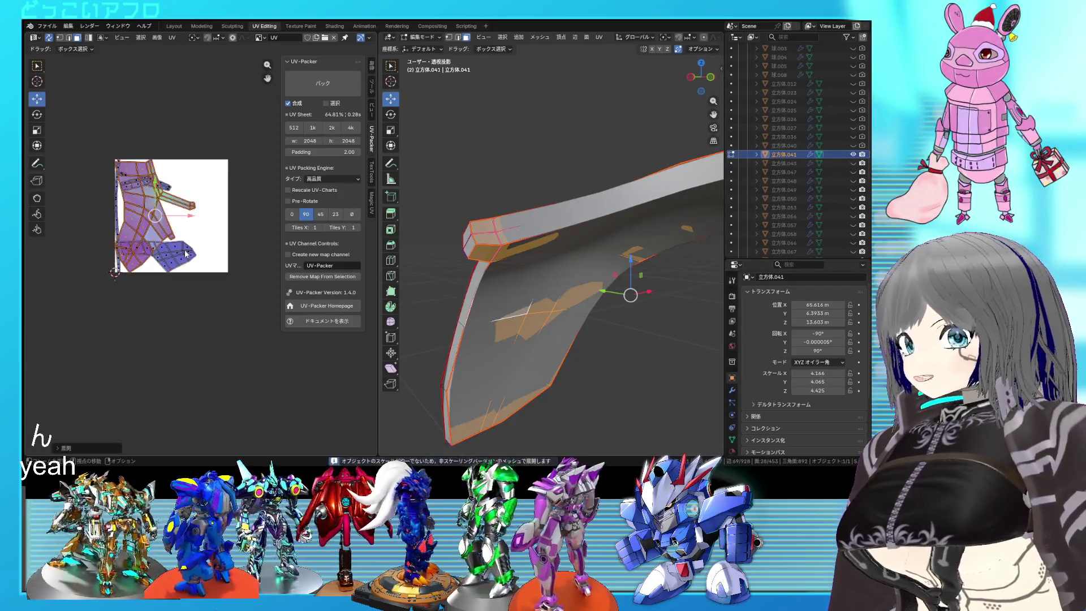
key("g")
left_click(187, 322)
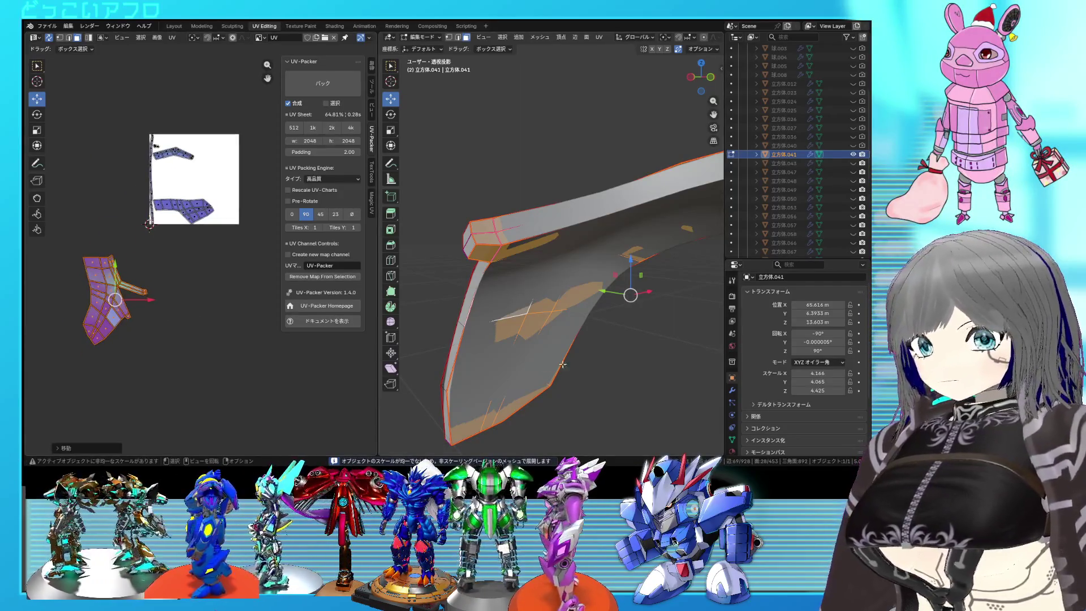
Mark seams along the edge loops at the strip's top and lower bends
key("a")
middle_click_drag(573, 359, 608, 341)
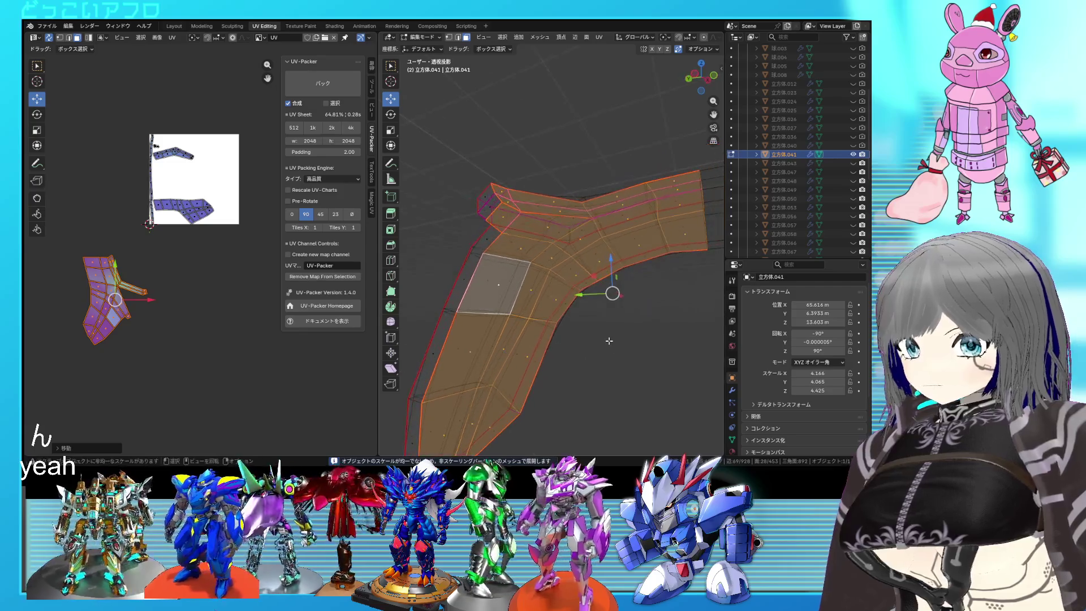
left_click(131, 290)
scroll(462, 283, "up", 3)
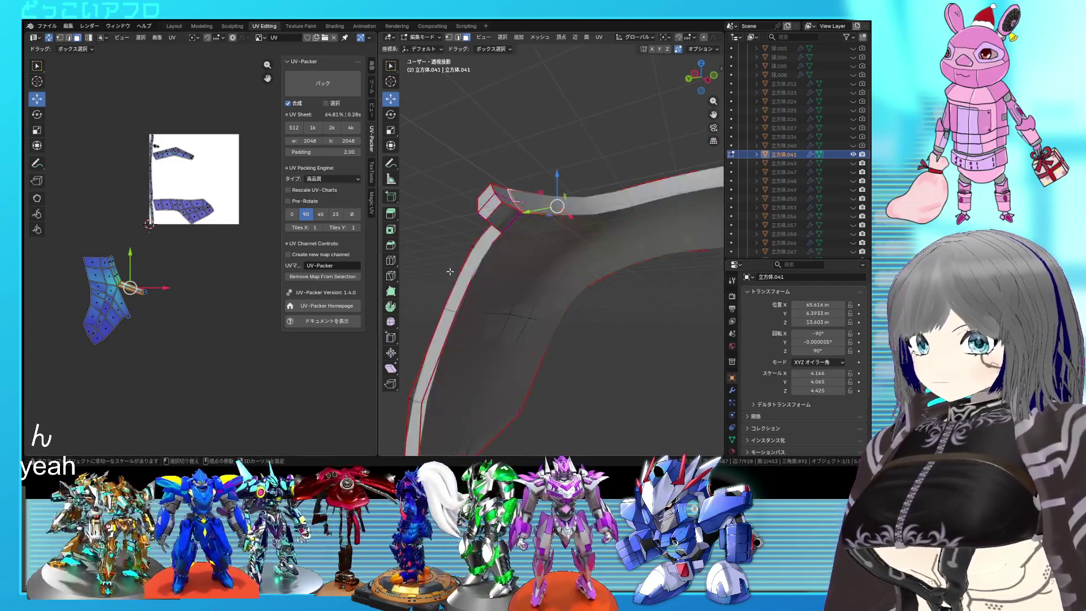
key("alt+z")
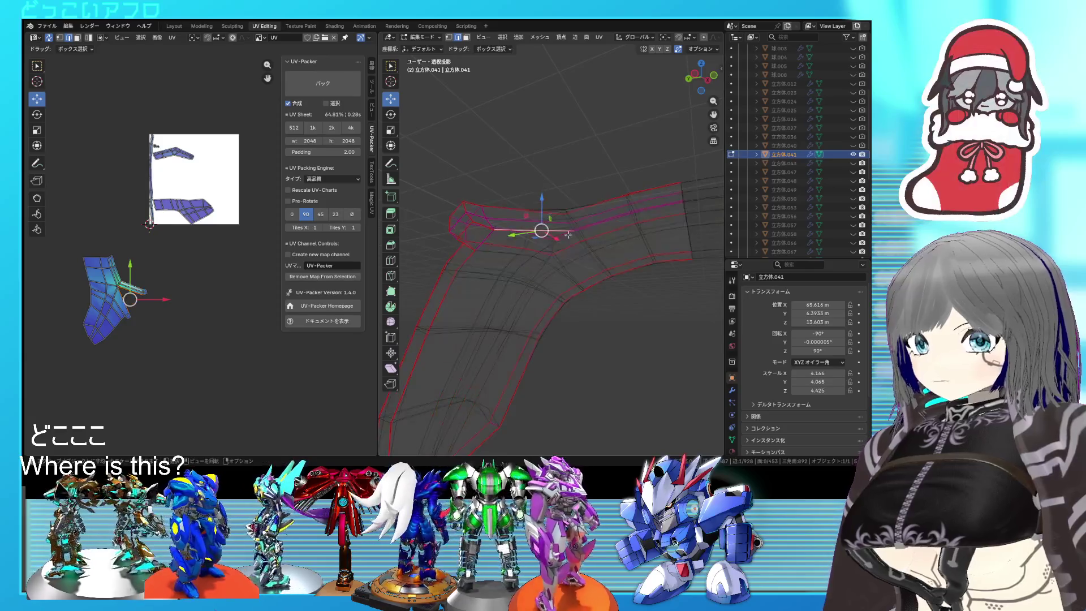
left_click(594, 220, "alt")
left_click(637, 215, "alt+shift")
mouse_move(637, 217)
middle_mouse_down()
mouse_move(647, 237)
mouse_move(639, 273)
middle_mouse_up()
key("alt+z")
left_click(632, 215, "alt")
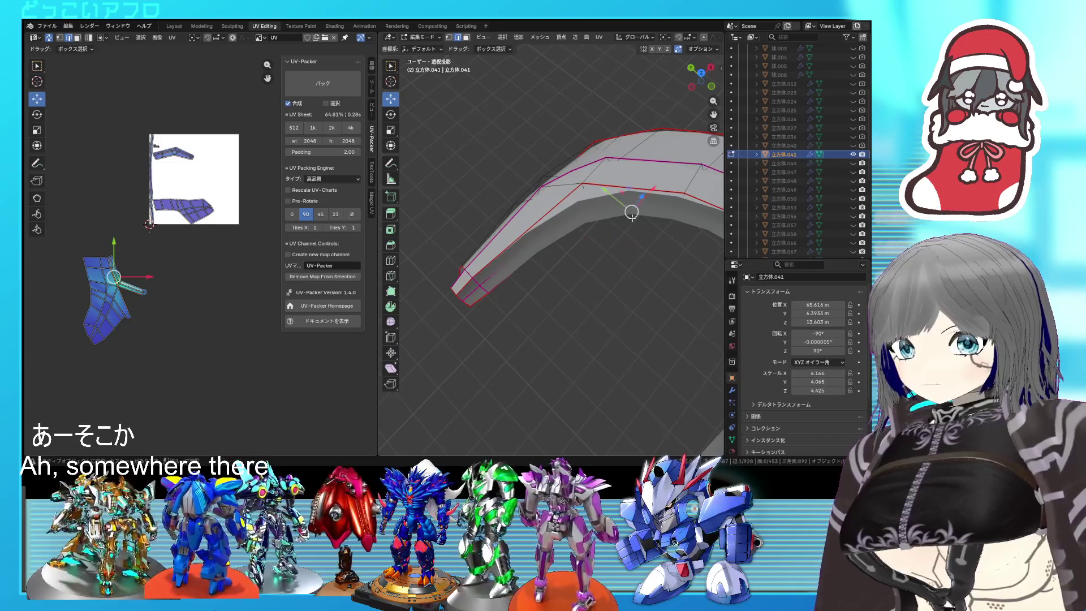
key("alt+z")
left_click(543, 247, "alt")
right_click(538, 286)
left_click(537, 286)
Re-unwrap the whole arched part using the new seams and turn off X-ray
key("a")
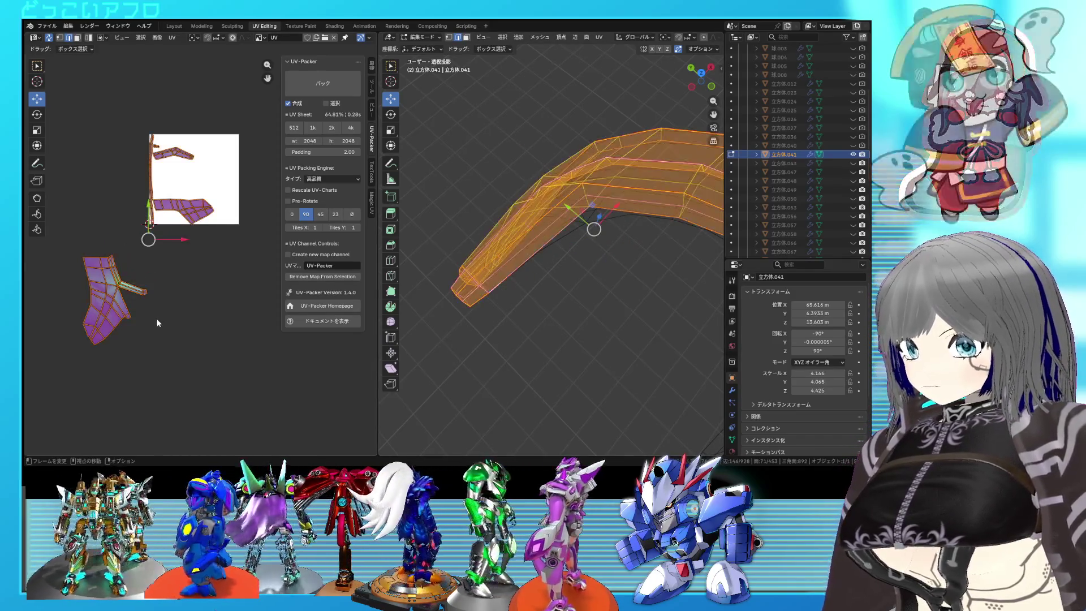
key("u")
left_click(160, 297)
key("alt+z")
middle_click_drag(566, 254, 512, 291)
Move one island to the lower left and pin it, then unwrap the remaining islands
key("alt+a")
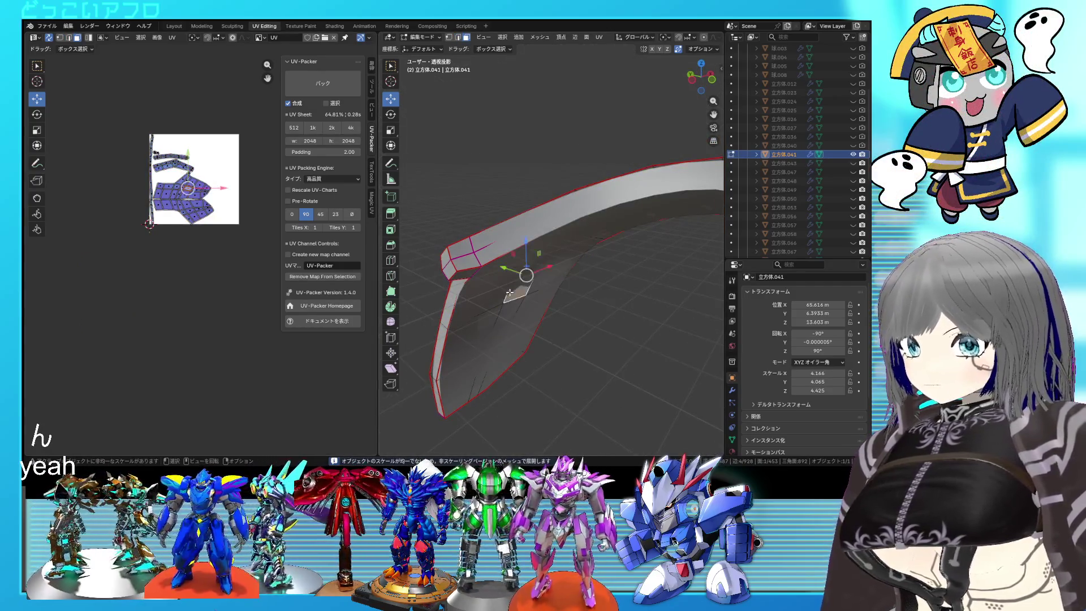
key("ctrl+l")
key("g")
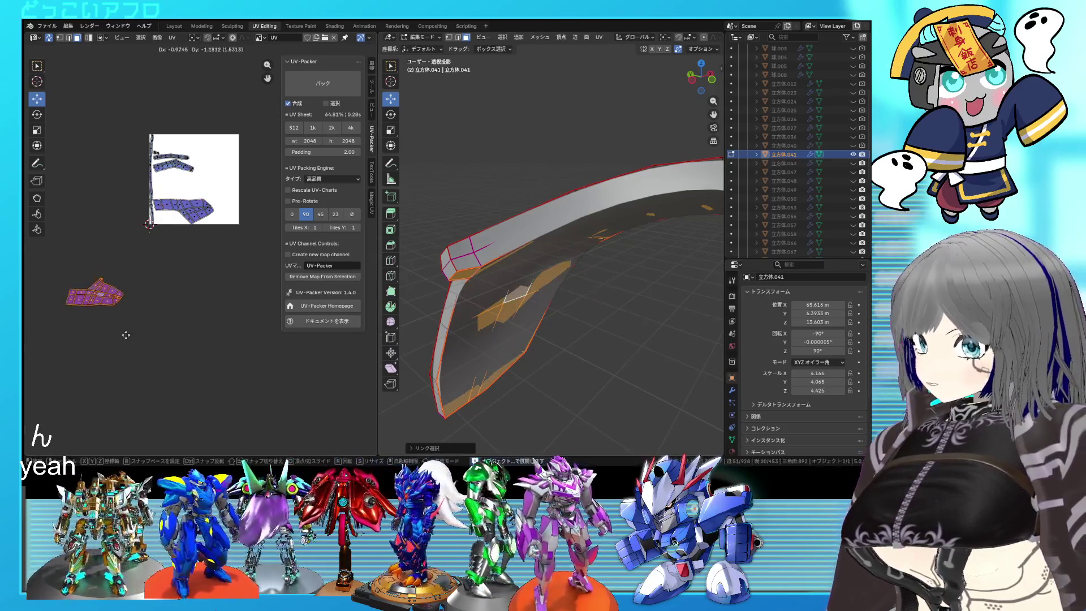
left_click(125, 344)
right_click(125, 344)
left_click(102, 325)
key("ctrl+s")
key("ctrl+i")
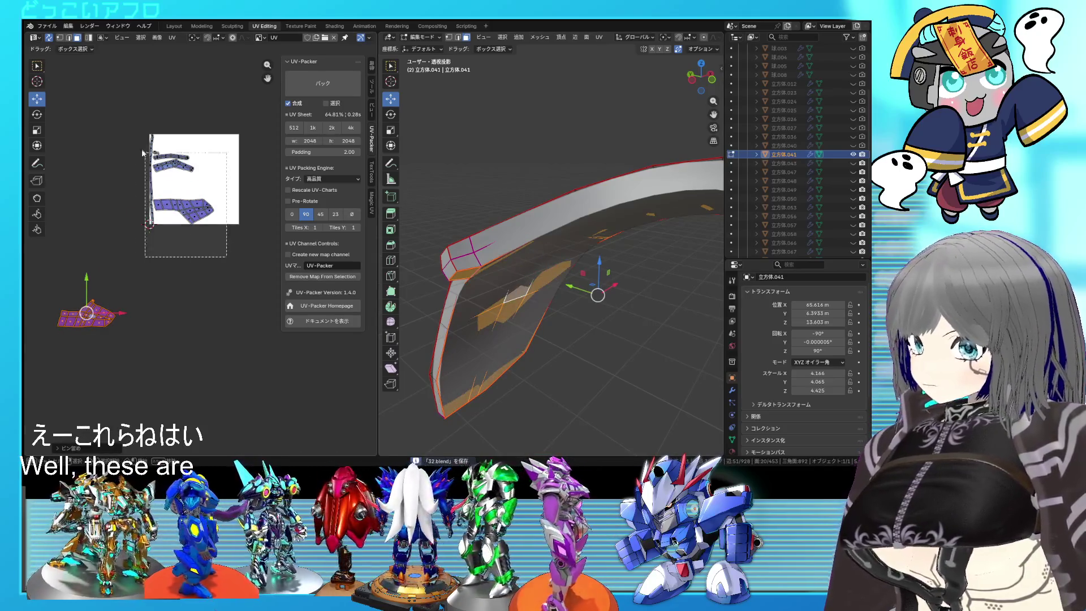
key("u")
left_click(104, 103)
scroll(209, 157, "up", 3)
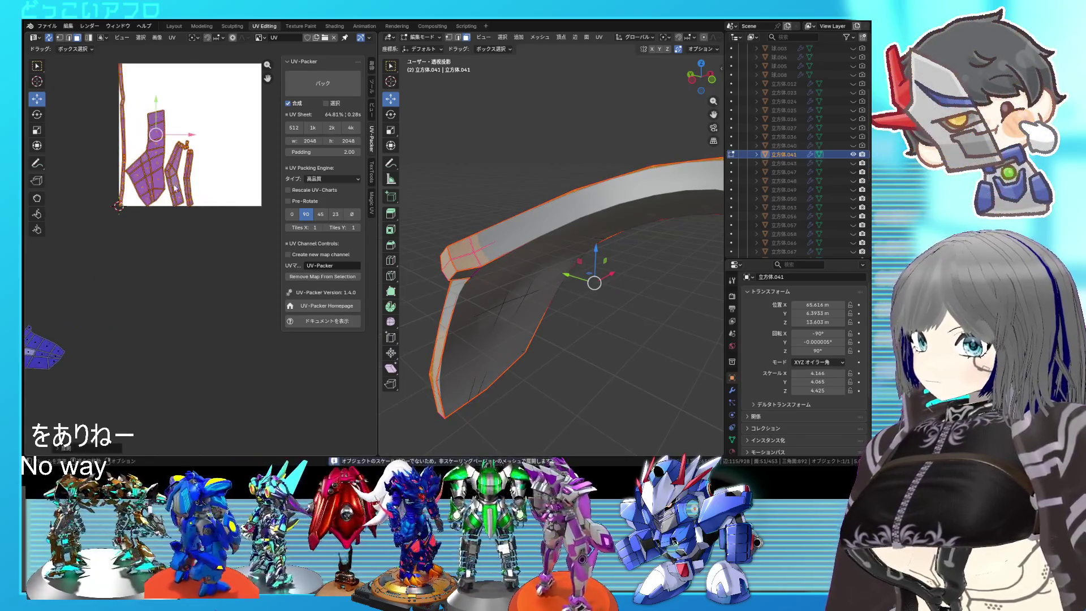
left_click(185, 116)
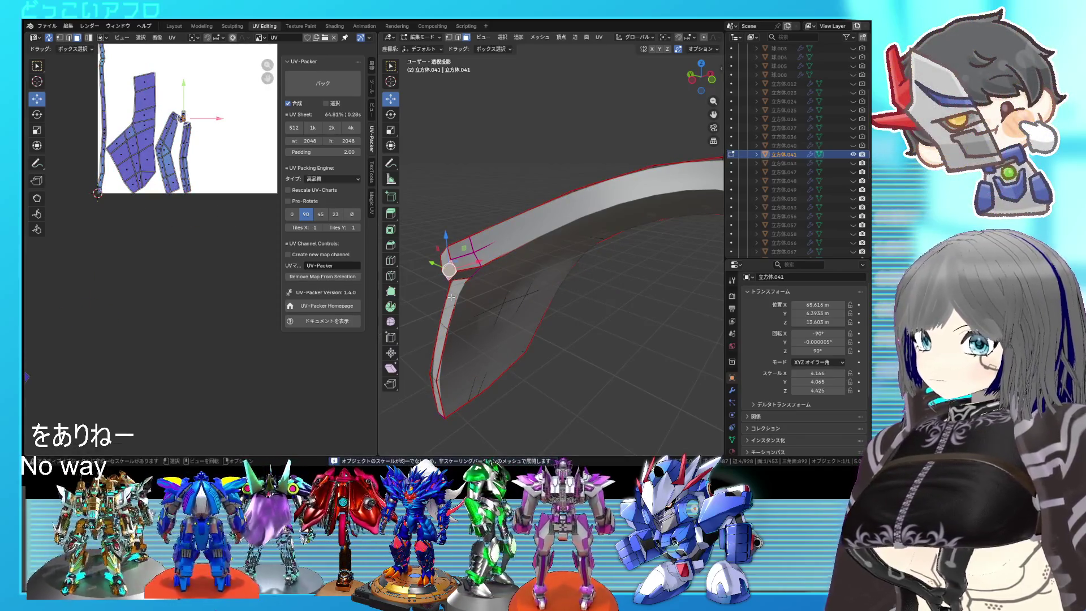
middle_click_drag(452, 296, 600, 334)
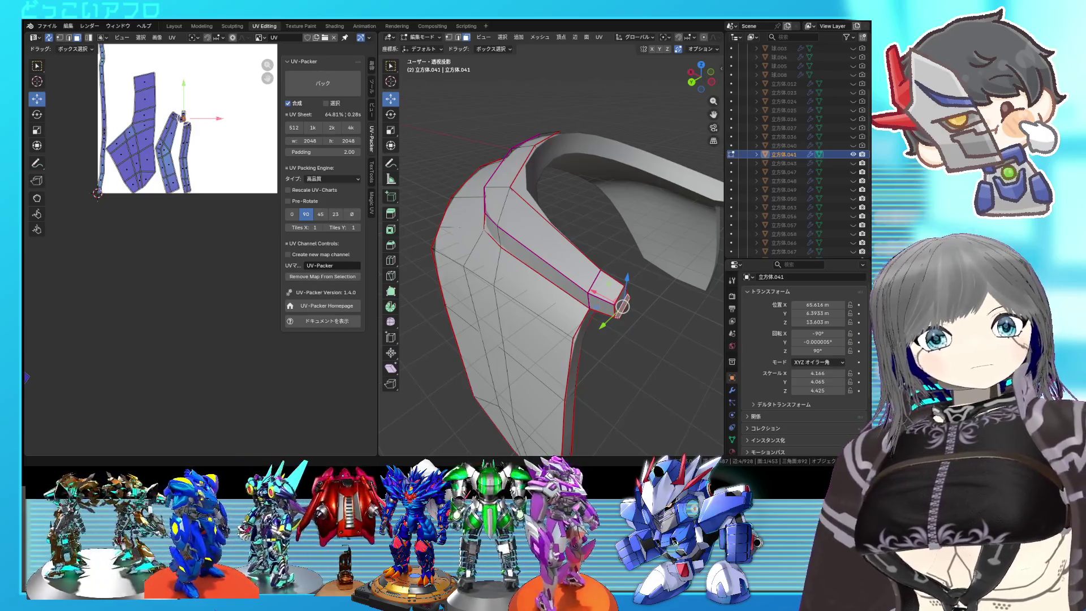
Select the tip faces at the strip's end and mark the cap's border as seams
scroll(158, 169, "up", 2)
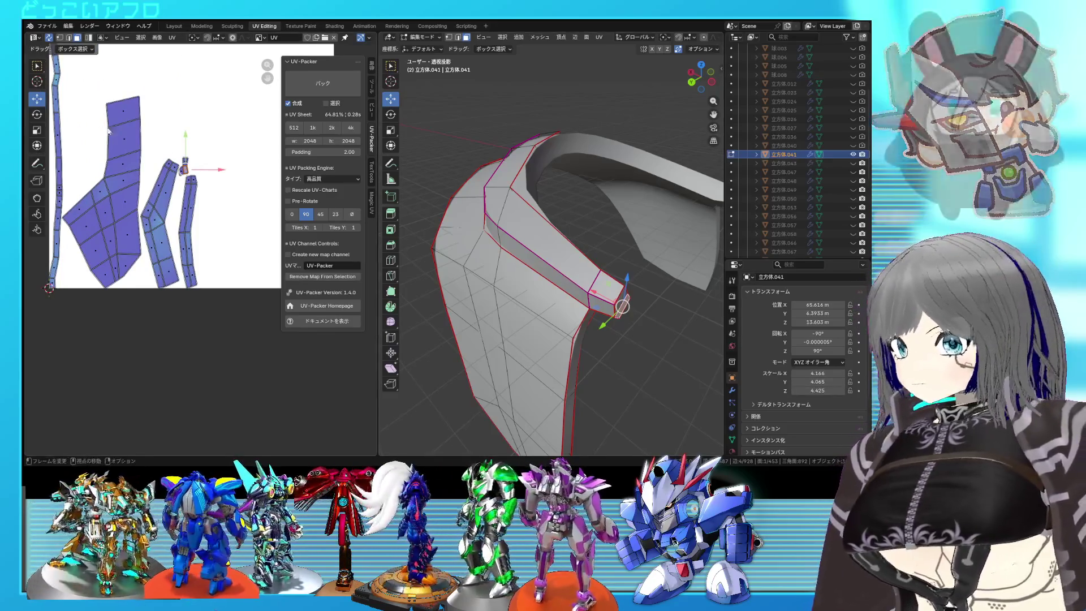
left_click(604, 314)
key("ctrl+l")
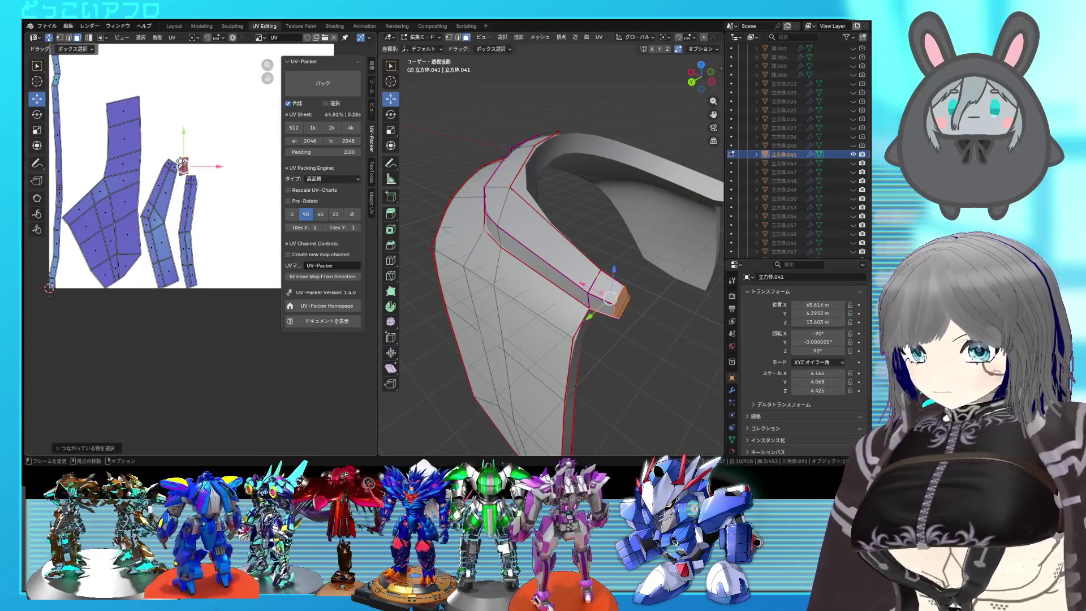
mouse_move(564, 277)
middle_mouse_down()
mouse_move(552, 234)
mouse_move(610, 265)
middle_mouse_up()
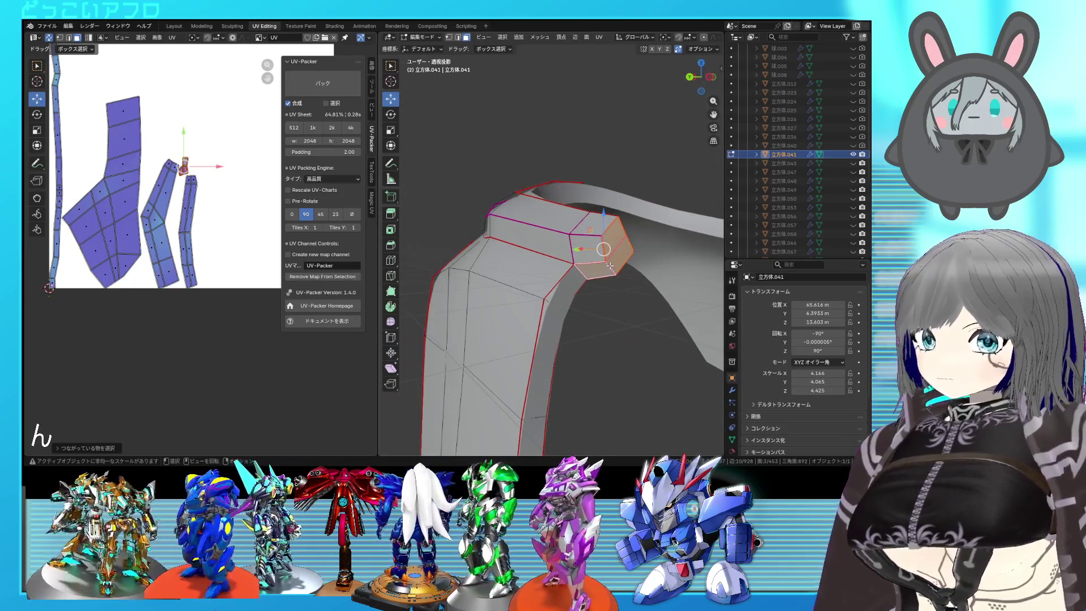
right_click(610, 266)
left_click(610, 267)
left_click(591, 248)
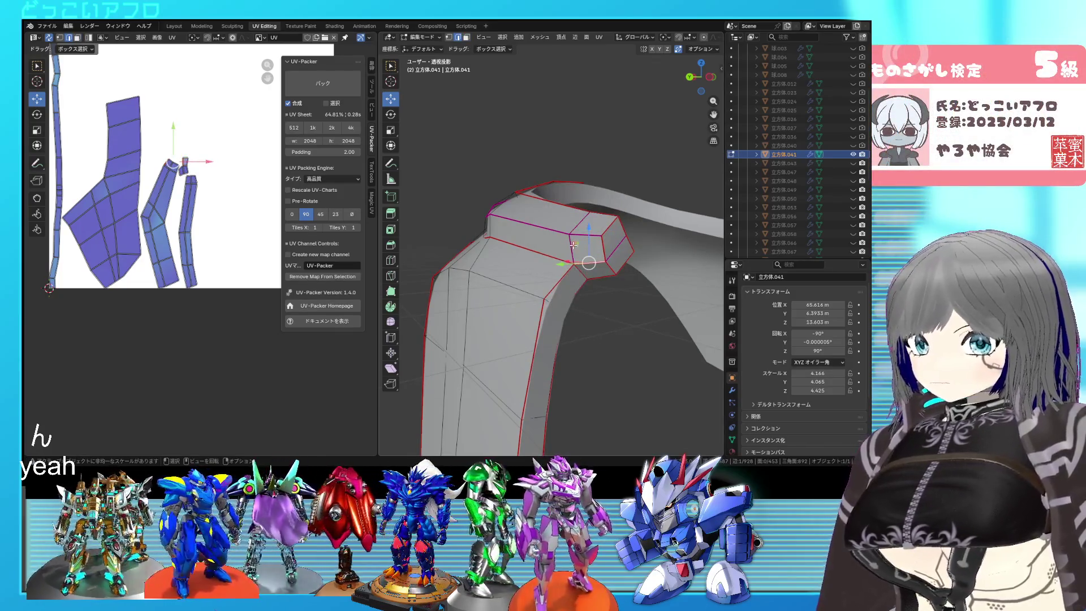
Re-unwrap the whole part so the end cap gets its own island, then deselect
key("a")
key("u")
left_click(235, 211)
left_click(229, 213)
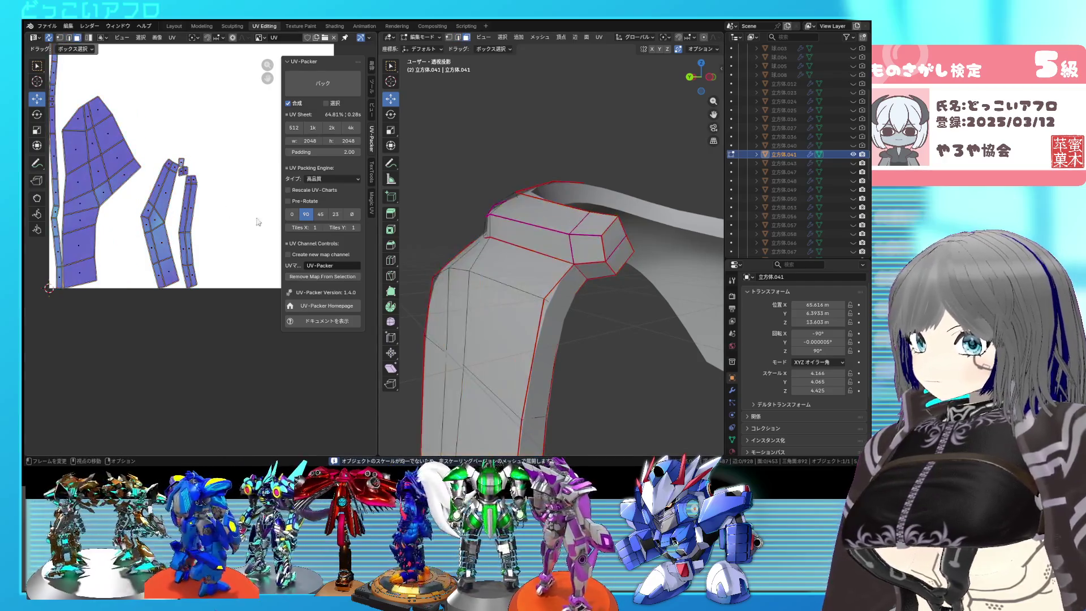
scroll(221, 207, "down", 3)
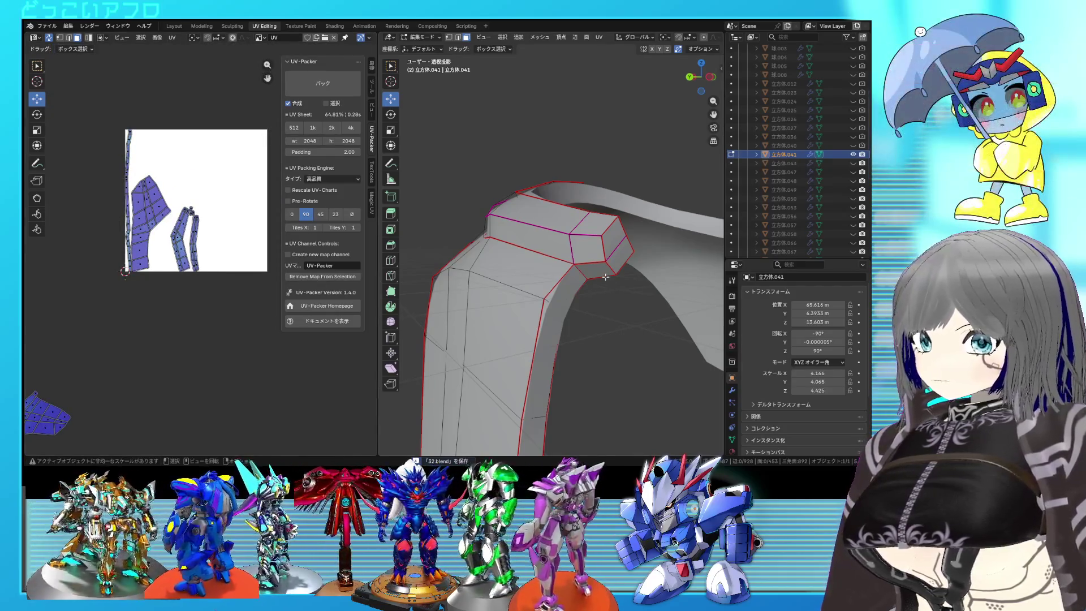
Re-unwrap the whole current part, deselect it and save the file
right_click(583, 273)
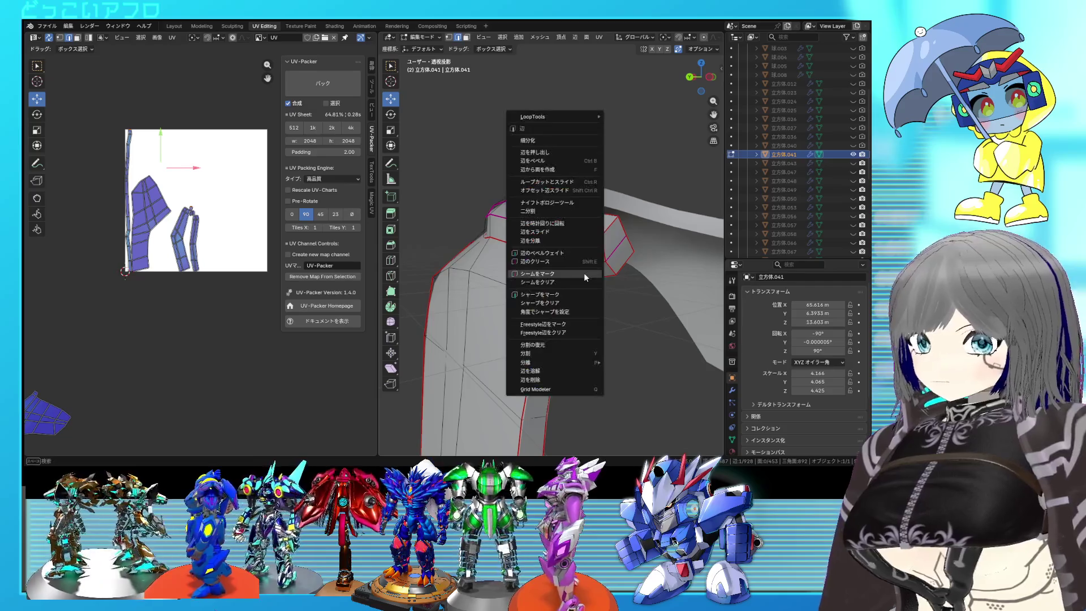
key("Escape")
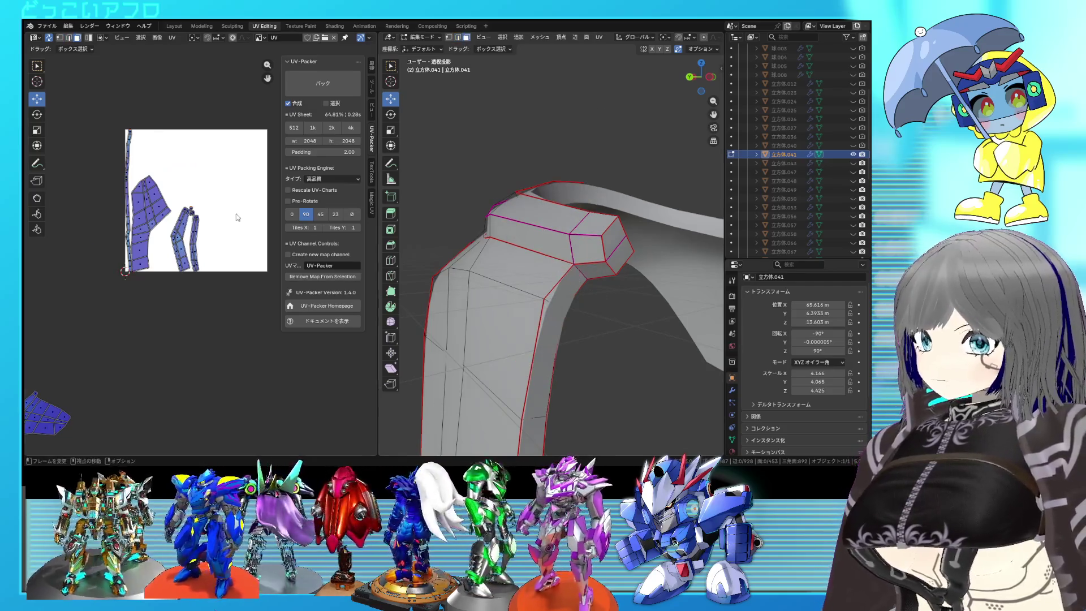
key("a")
key("u")
left_click(237, 217)
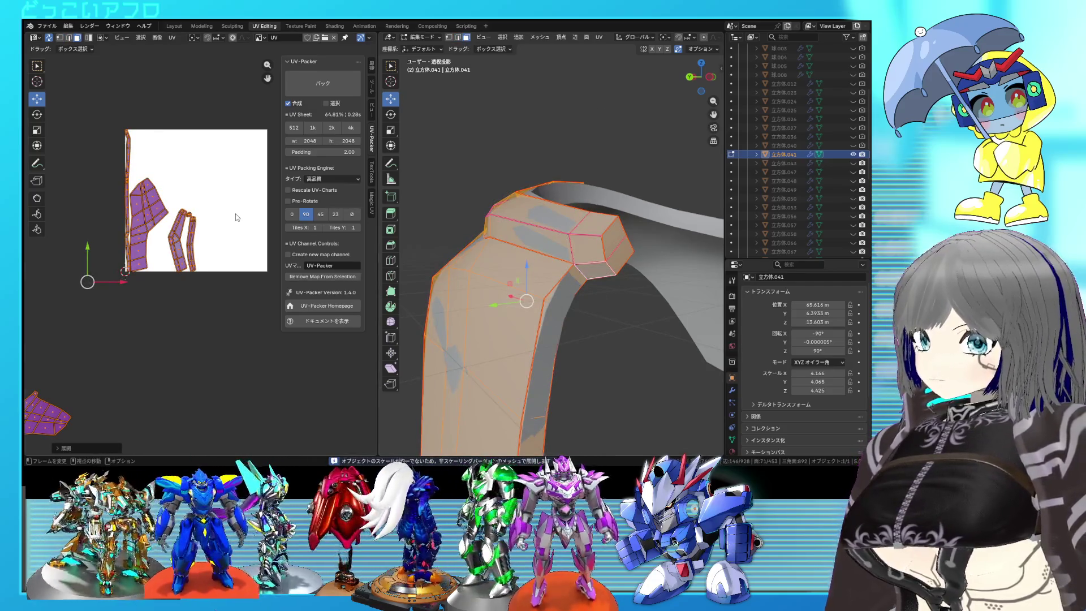
key("alt+a")
key("ctrl+s")
Pack the part's UV islands into the texture square and save
scroll(85, 216, "up", 2)
key("2")
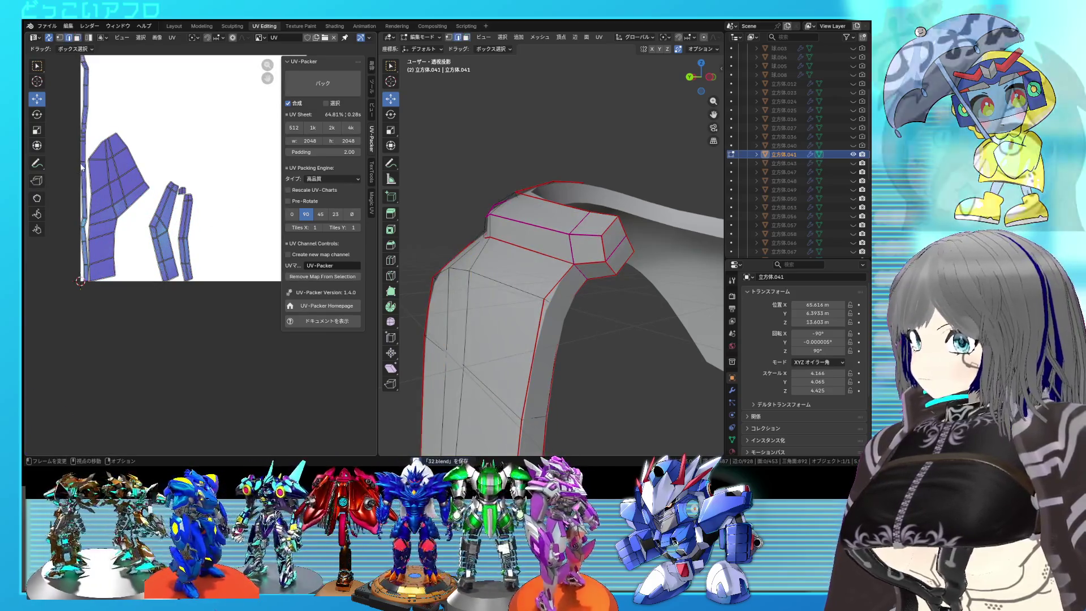
left_click(83, 166)
mouse_move(543, 339)
middle_mouse_down()
mouse_move(597, 291)
mouse_move(553, 281)
mouse_move(526, 209)
middle_mouse_up()
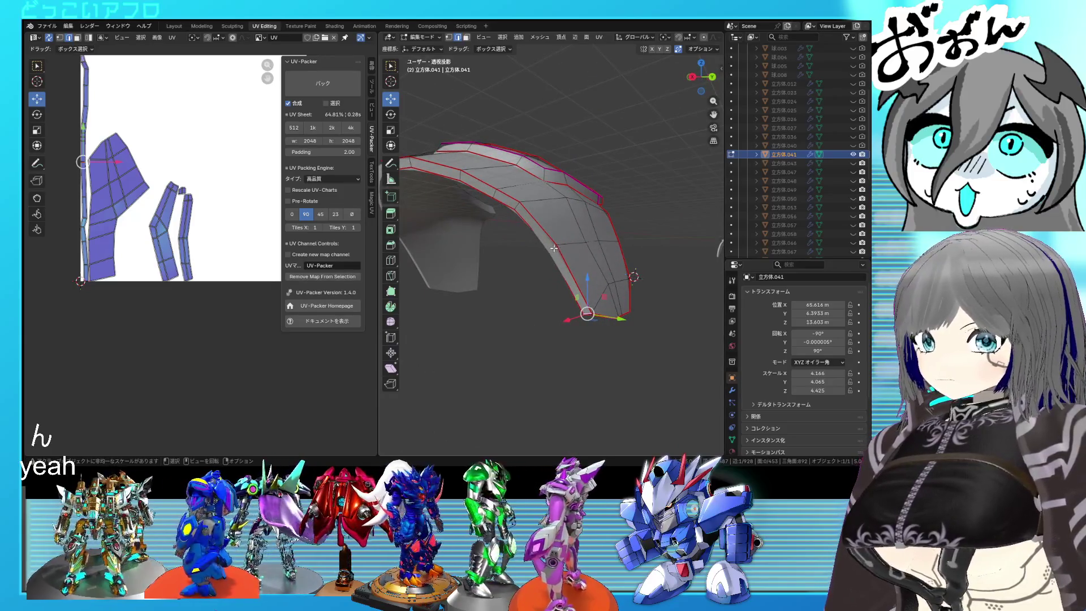
right_click(554, 248)
left_click(565, 256)
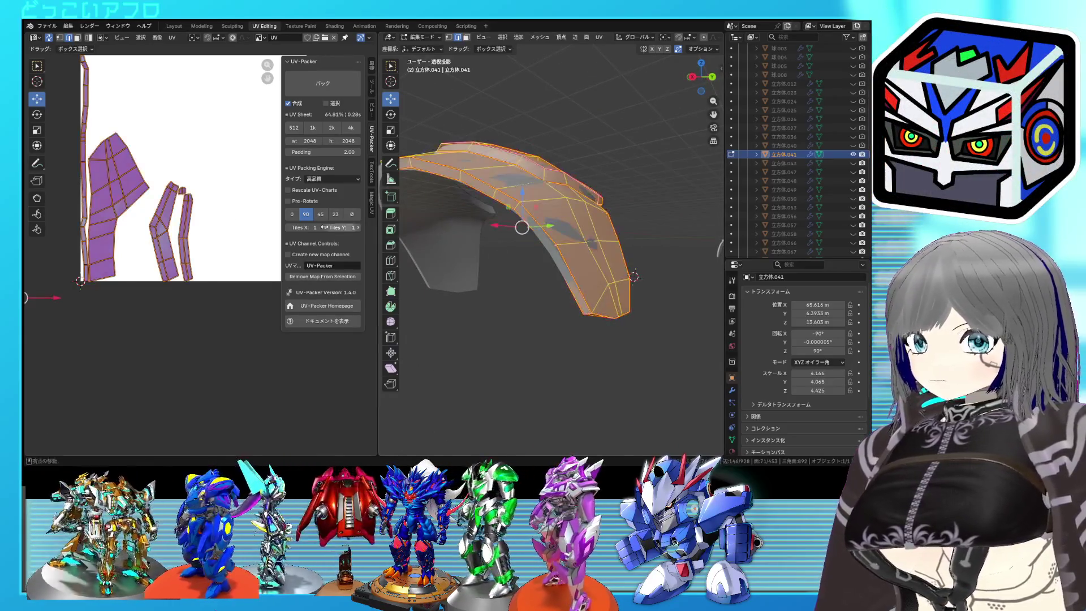
right_click(130, 198)
left_click(148, 210)
scroll(196, 200, "down", 2)
key("ctrl+s")
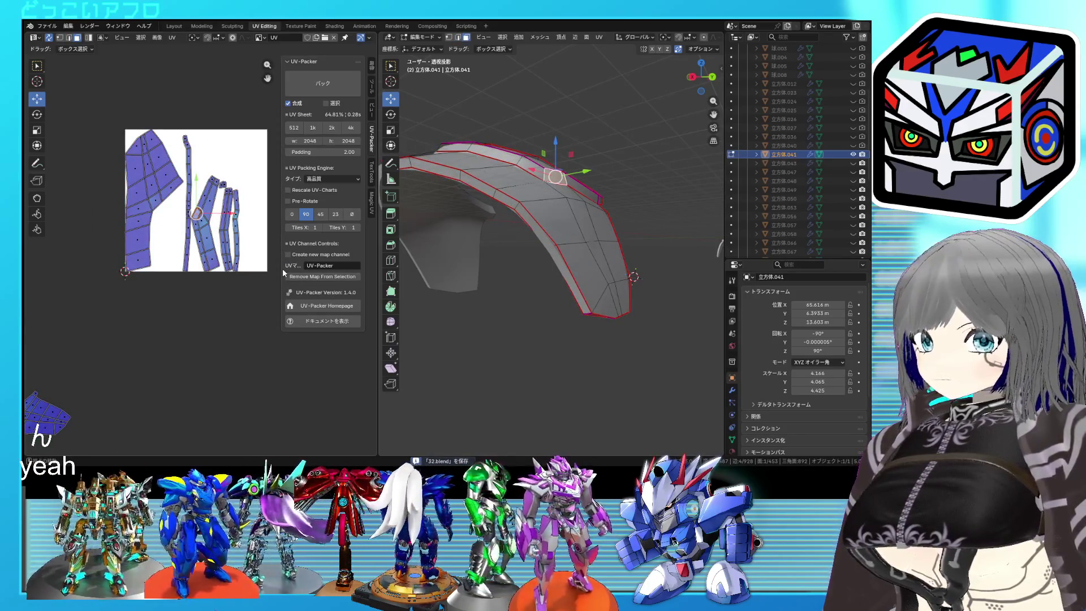
Return to Object Mode to view the whole model and save
scroll(586, 217, "down", 3)
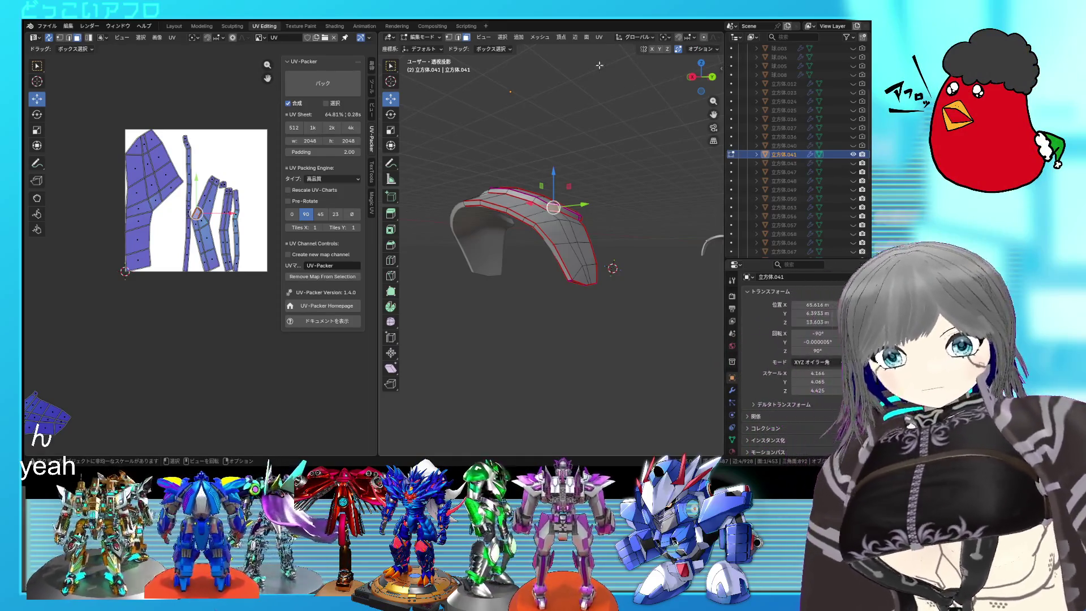
scroll(212, 232, "down", 4)
key("Tab")
key("ctrl+s")
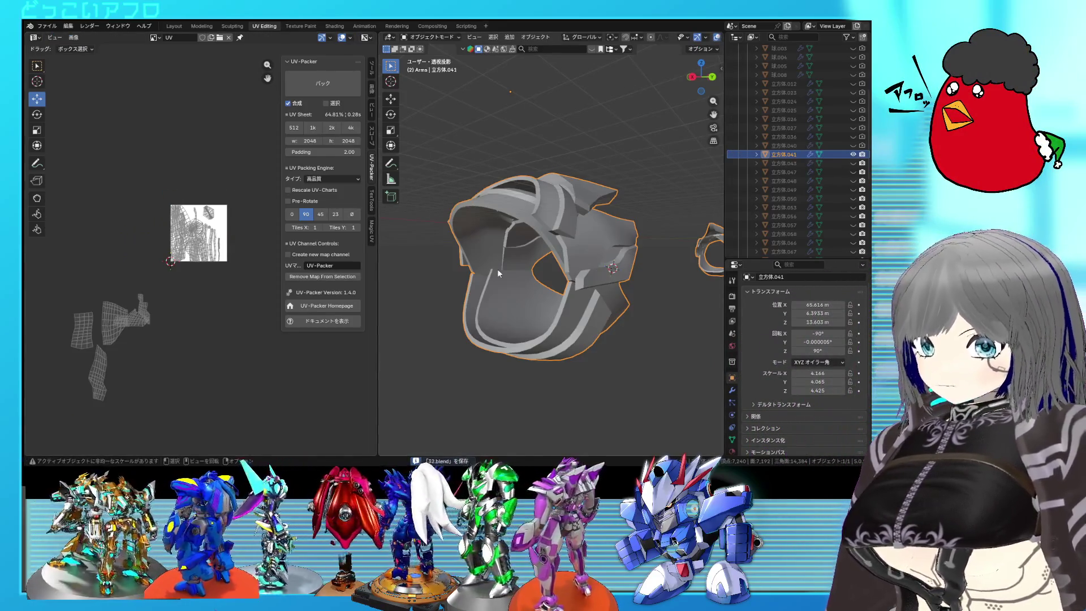
Reveal all hidden geometry of part 立方体.041 and unwrap the whole mesh
key("Tab")
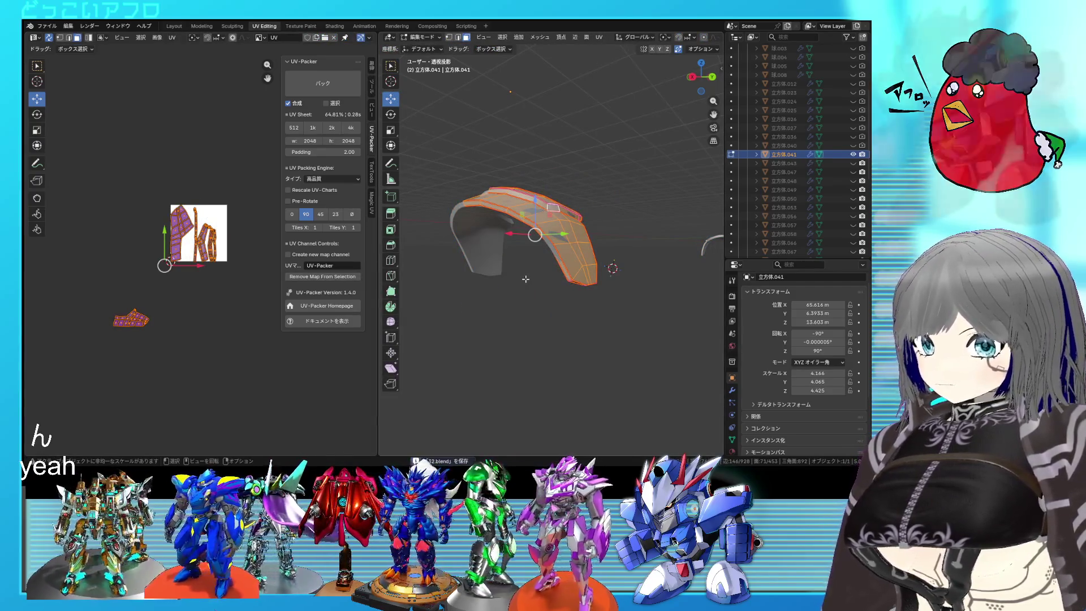
key("alt+h")
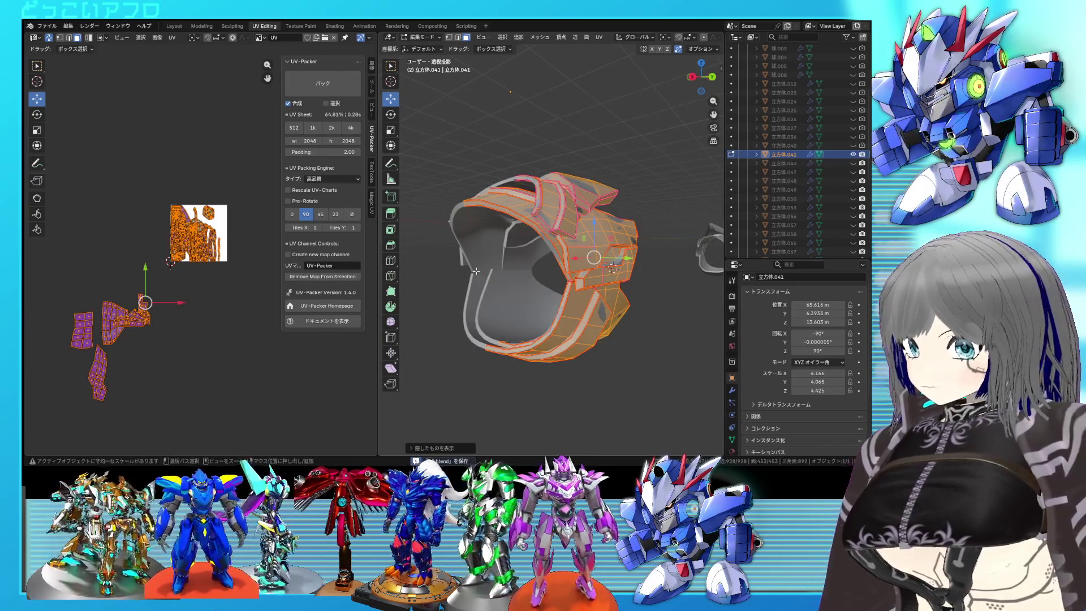
left_click(208, 264)
key("a")
key("u")
left_click(227, 290)
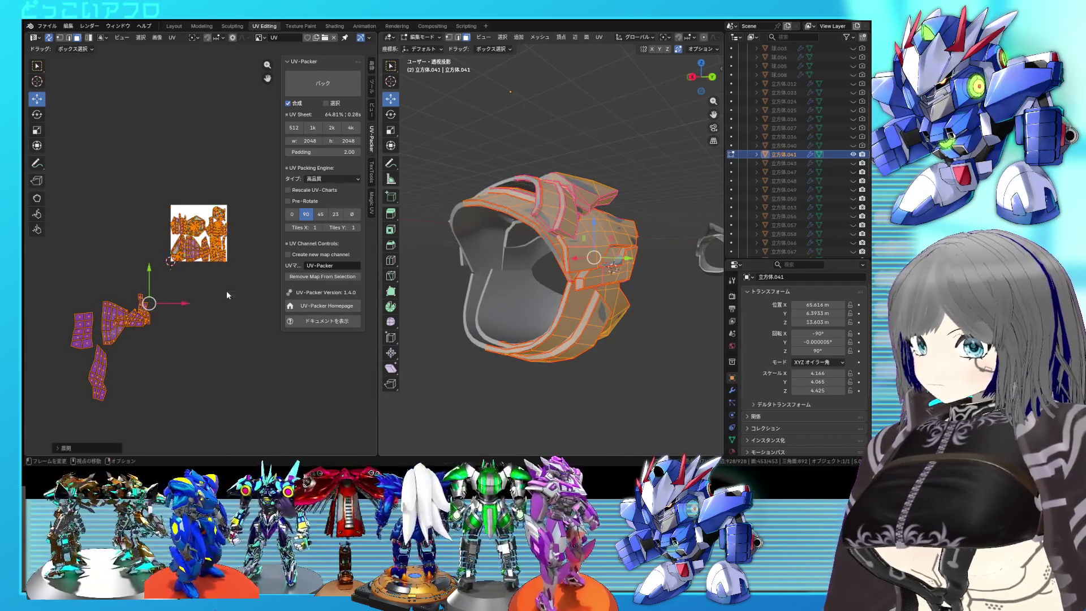
Select one linked piece of the helmet mesh with L
scroll(227, 289, "up", 6)
left_click(225, 264)
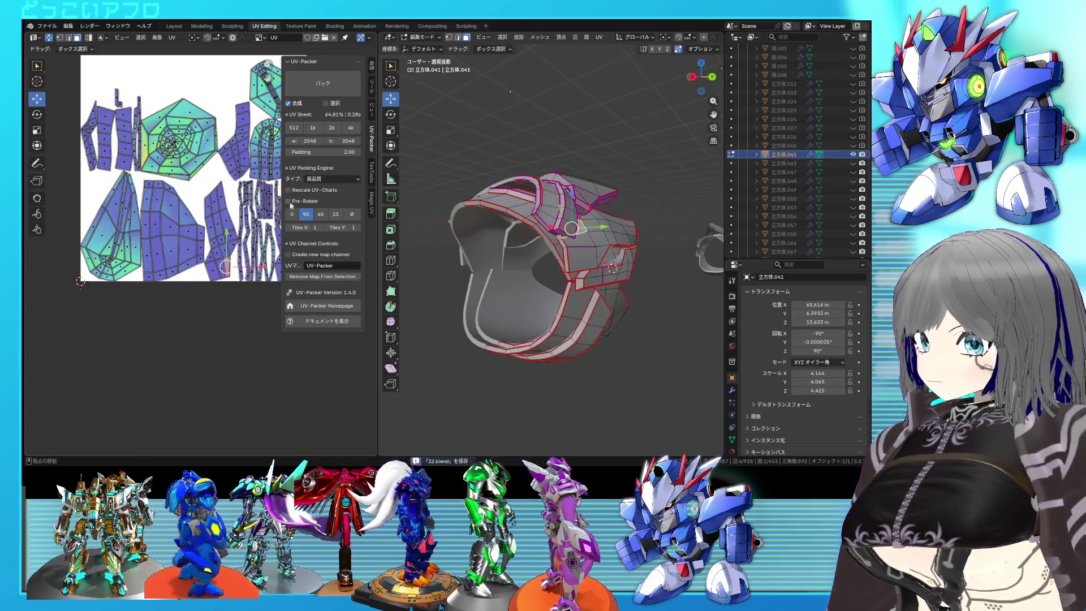
key("l")
mouse_move(594, 265)
middle_mouse_down()
mouse_move(645, 281)
mouse_move(571, 266)
middle_mouse_up()
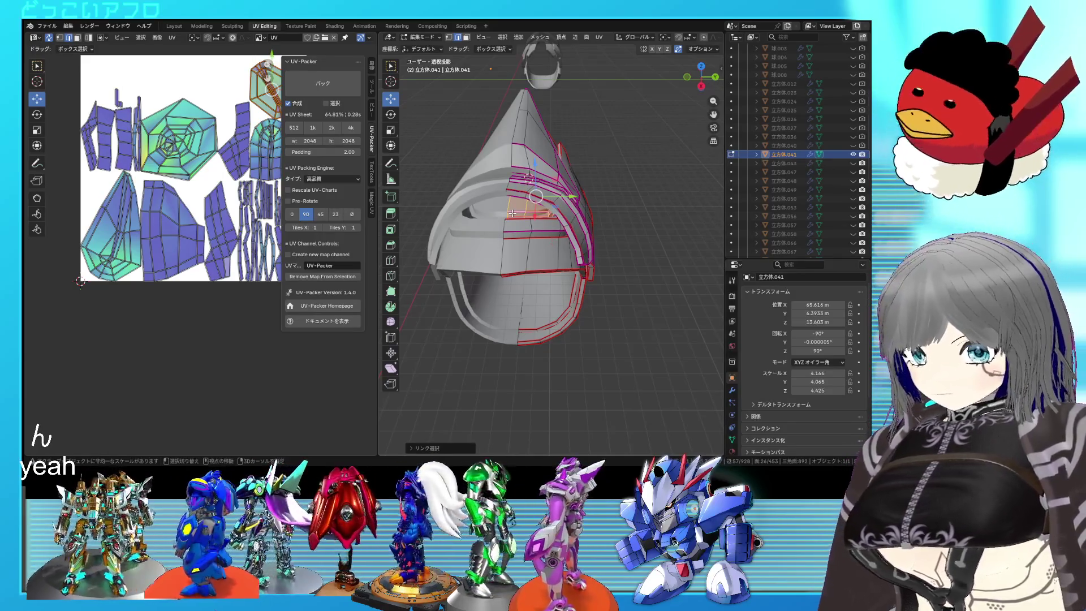
Isolate the flat plate piece and mark seams on its chosen edges
key("shift+h")
middle_click_drag(516, 217, 540, 293)
scroll(540, 292, "up", 3)
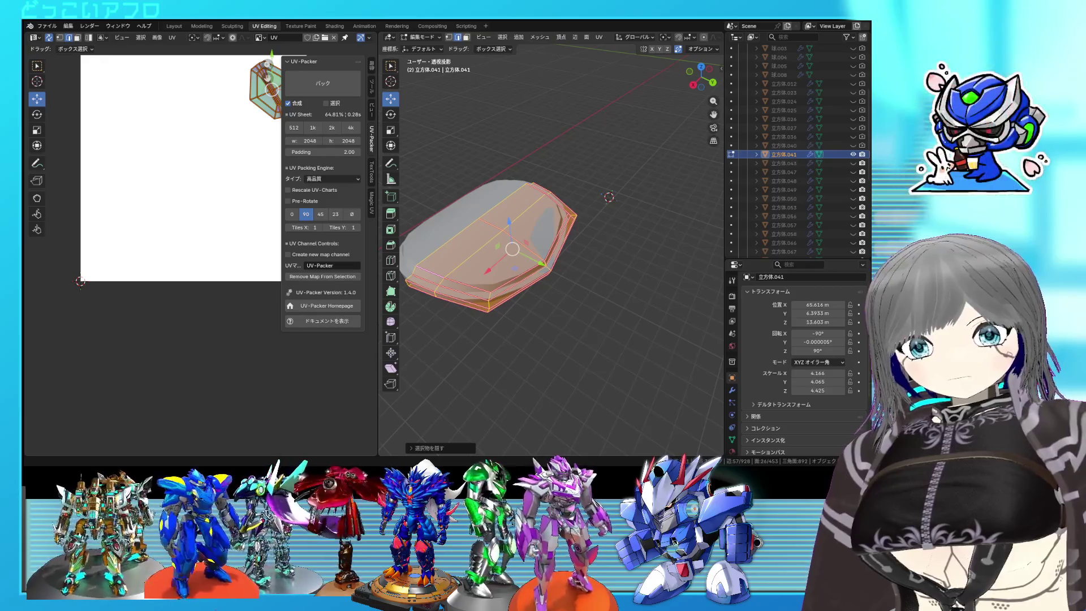
key("alt+a")
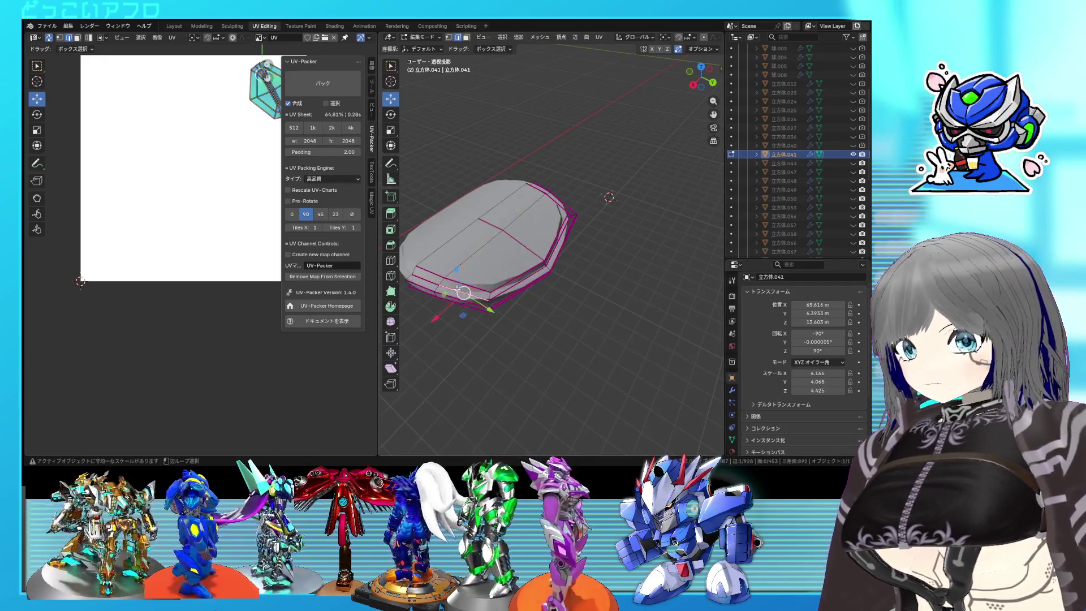
mouse_move(430, 249)
middle_mouse_down()
mouse_move(497, 259)
mouse_move(604, 164)
middle_mouse_up()
mouse_move(559, 232)
middle_mouse_down()
mouse_move(574, 240)
mouse_move(436, 247)
mouse_move(498, 299)
middle_mouse_up()
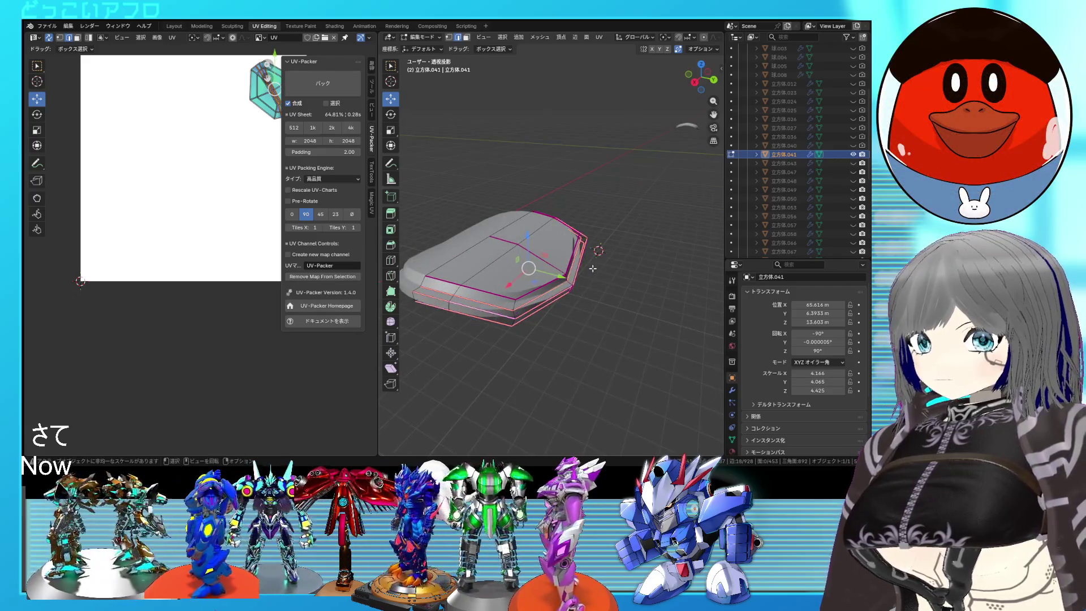
middle_click_drag(592, 268, 545, 289)
right_click(531, 279)
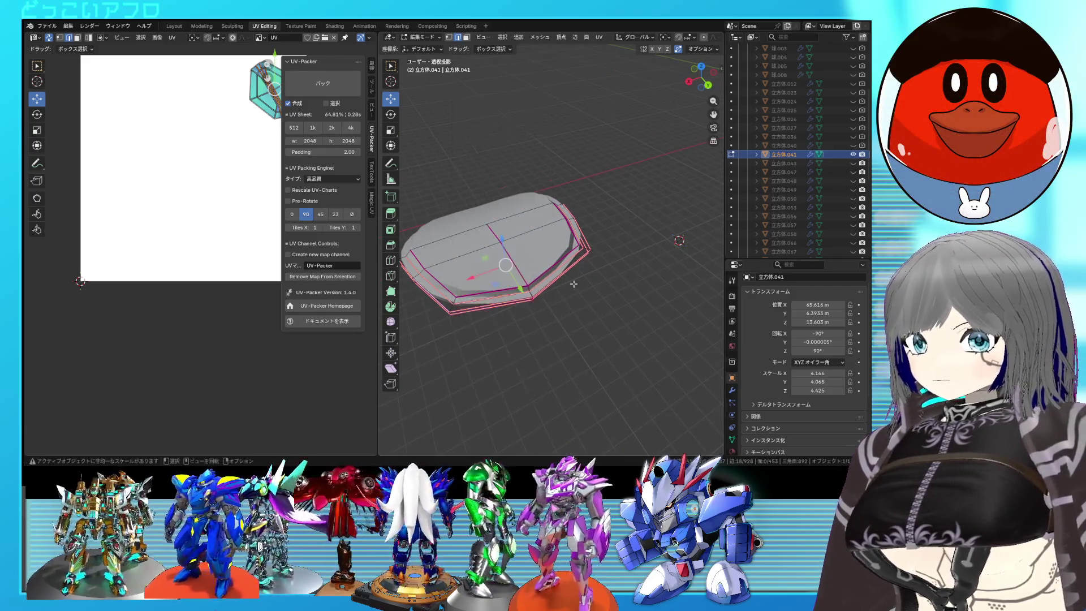
right_click(469, 283)
left_click(469, 283)
mouse_move(469, 283)
middle_mouse_down()
mouse_move(504, 222)
mouse_move(526, 229)
middle_mouse_up()
Unwrap the plate's linked faces, move the new UV island aside and pin it
key("3")
left_click(530, 231)
key("l")
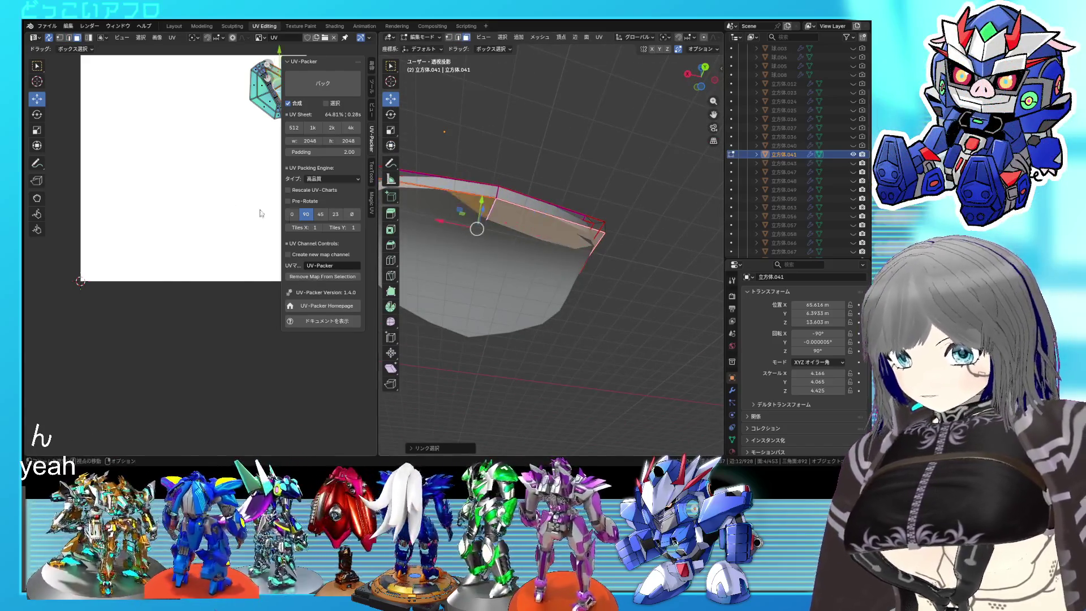
key("u")
left_click(187, 205)
scroll(218, 250, "down", 3)
key("g")
left_click(148, 351)
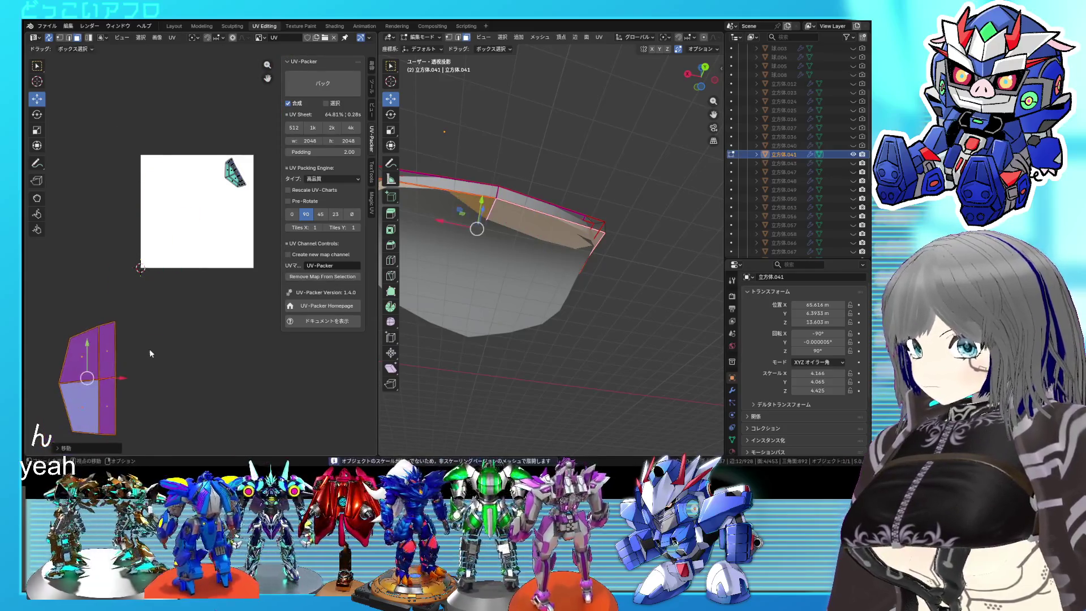
right_click(148, 351)
left_click(144, 358)
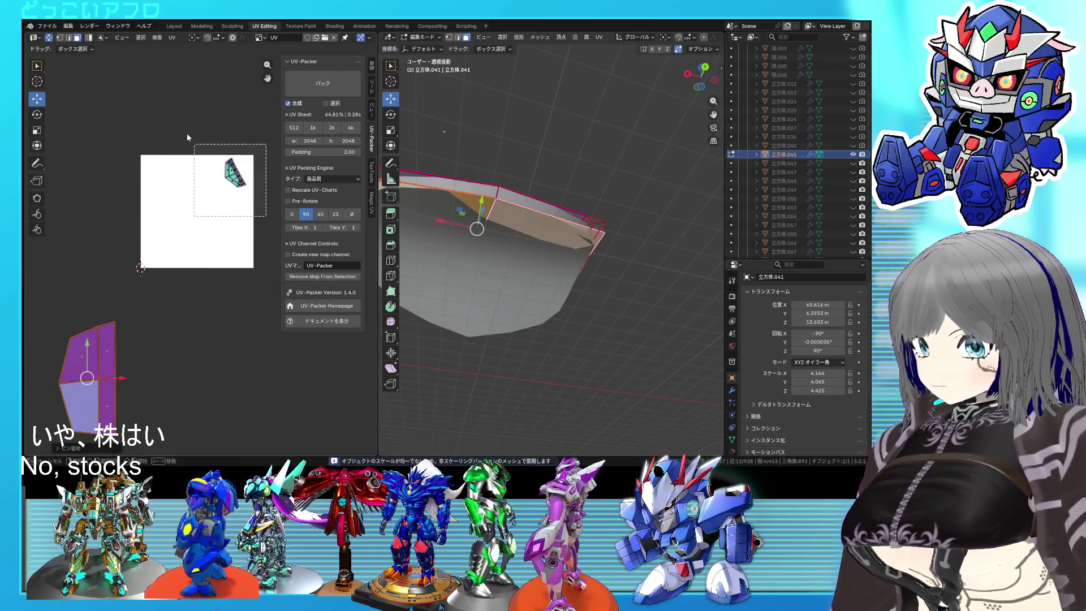
Re-unwrap the whole plate with the pinned island into three islands
key("a")
key("u")
left_click(169, 124)
scroll(214, 226, "up", 2)
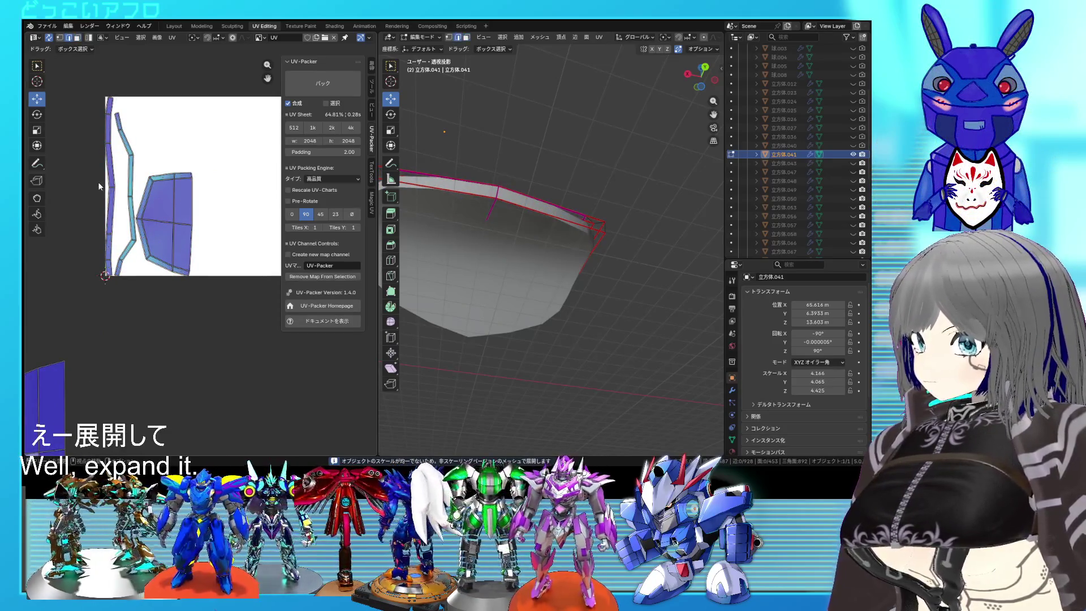
right_click(453, 227)
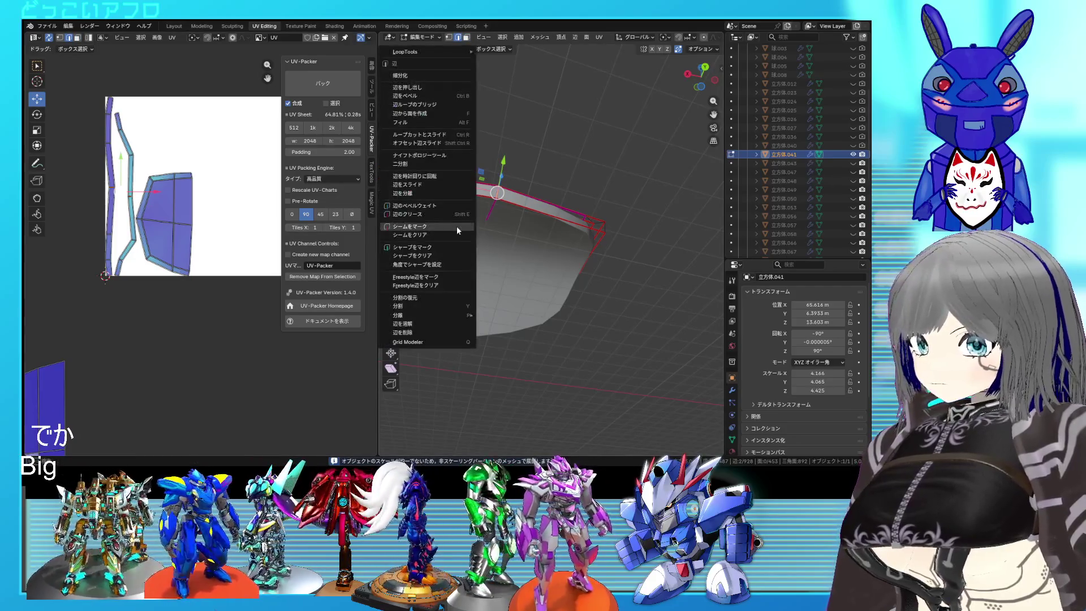
key("a")
right_click(216, 242)
left_click(216, 242)
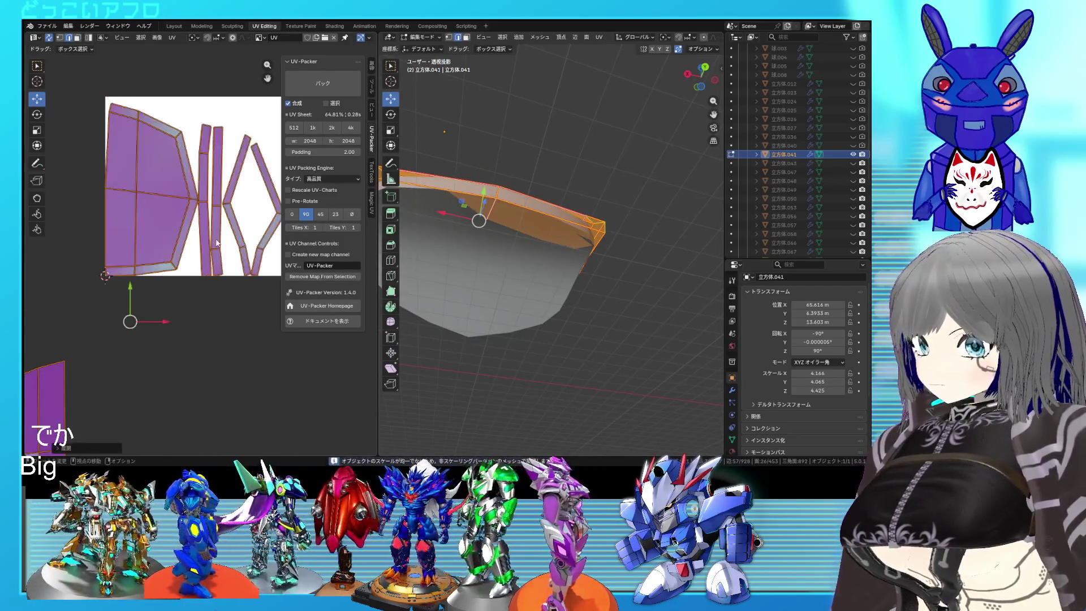
scroll(209, 249, "down", 2)
Unwrap the whole mesh once more, deselect everything and save 32.blend
key("a")
scroll(533, 285, "up", 3)
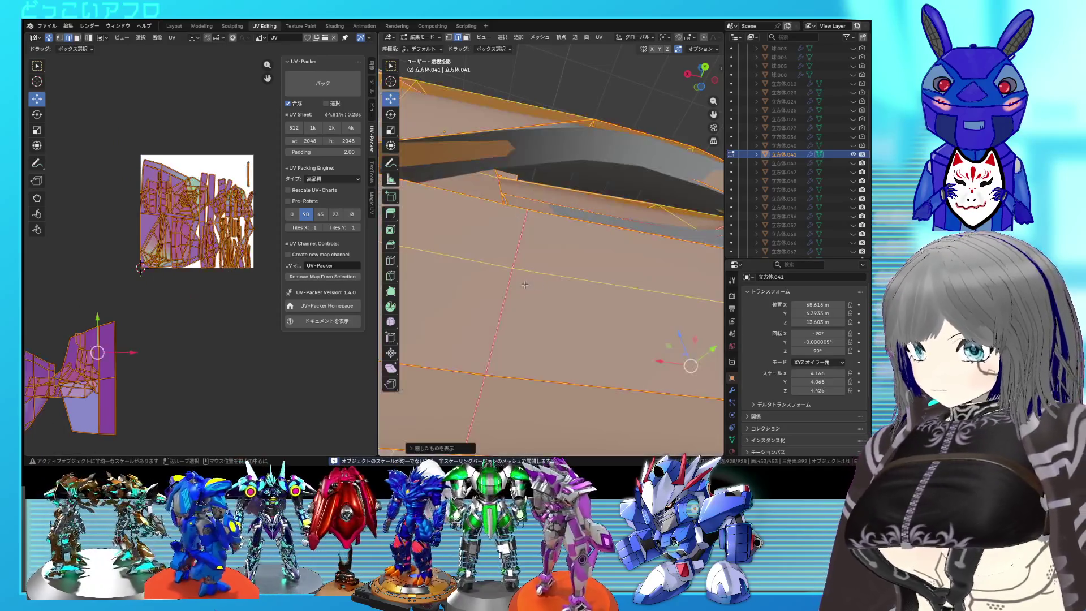
right_click(107, 124)
left_click(107, 124)
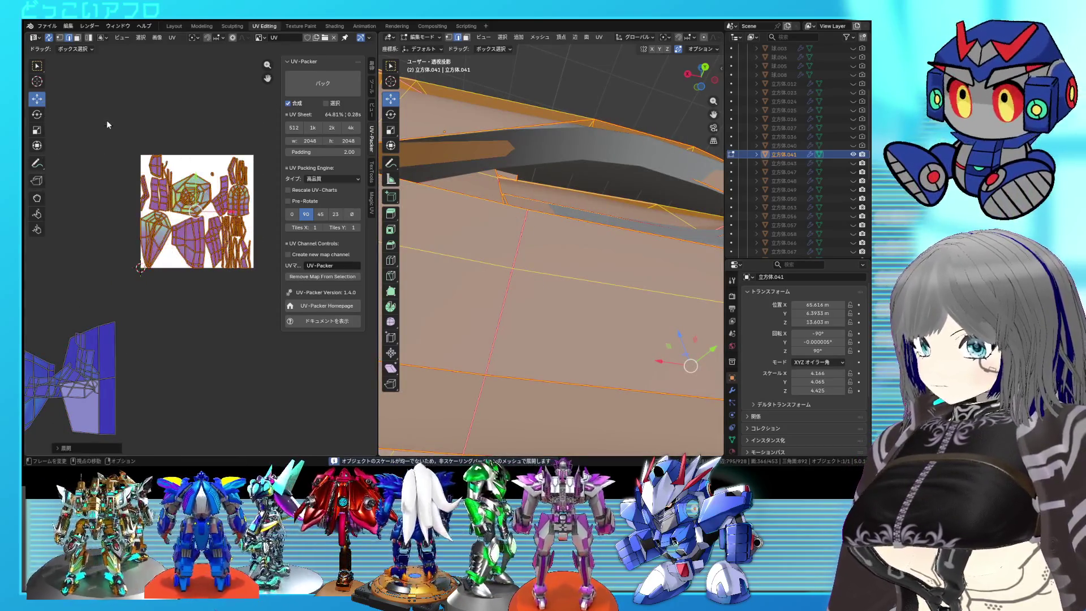
key("alt+a")
key("ctrl+s")
scroll(235, 195, "up", 1)
scroll(509, 266, "down", 5)
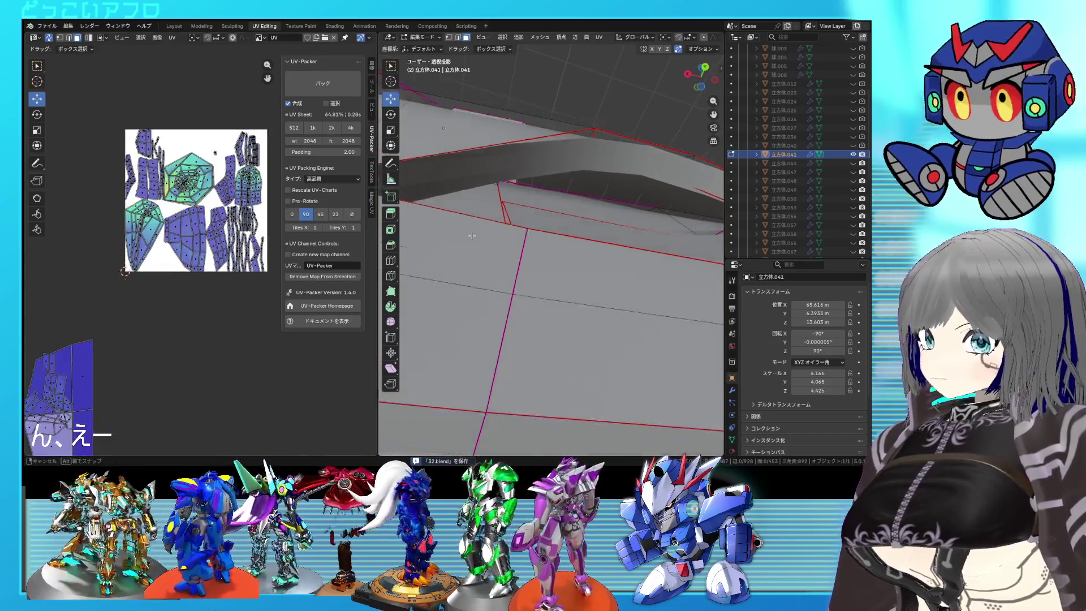
mouse_move(509, 266)
middle_mouse_down()
mouse_move(485, 273)
mouse_move(588, 278)
middle_mouse_up()
Select the arch-shaped strip on the helmet's side and hide everything else
left_click(597, 279)
key("ctrl+l")
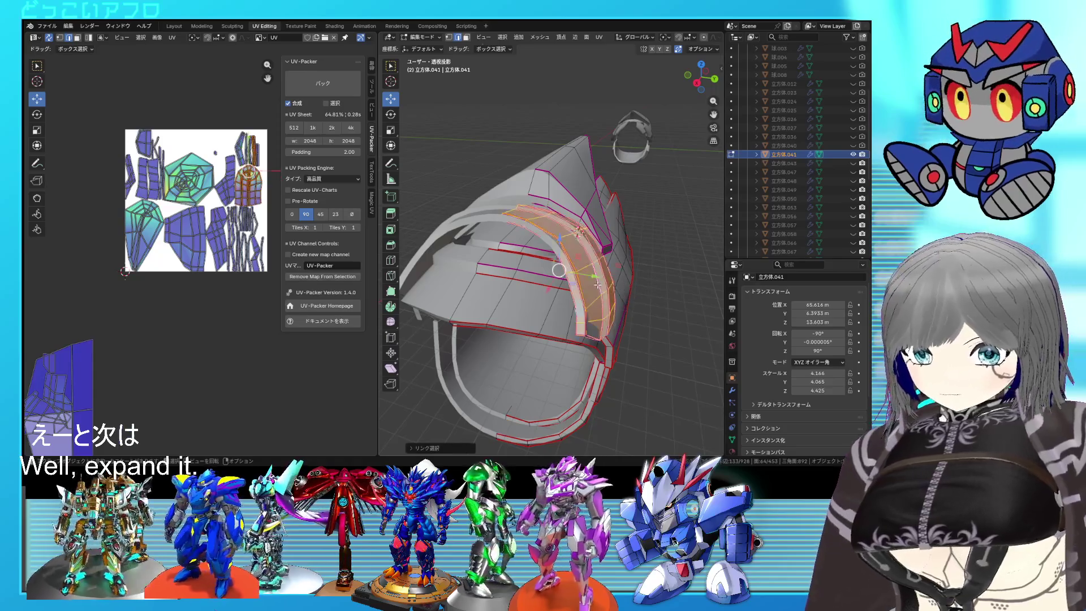
left_click(604, 189)
key("ctrl+l")
key("l")
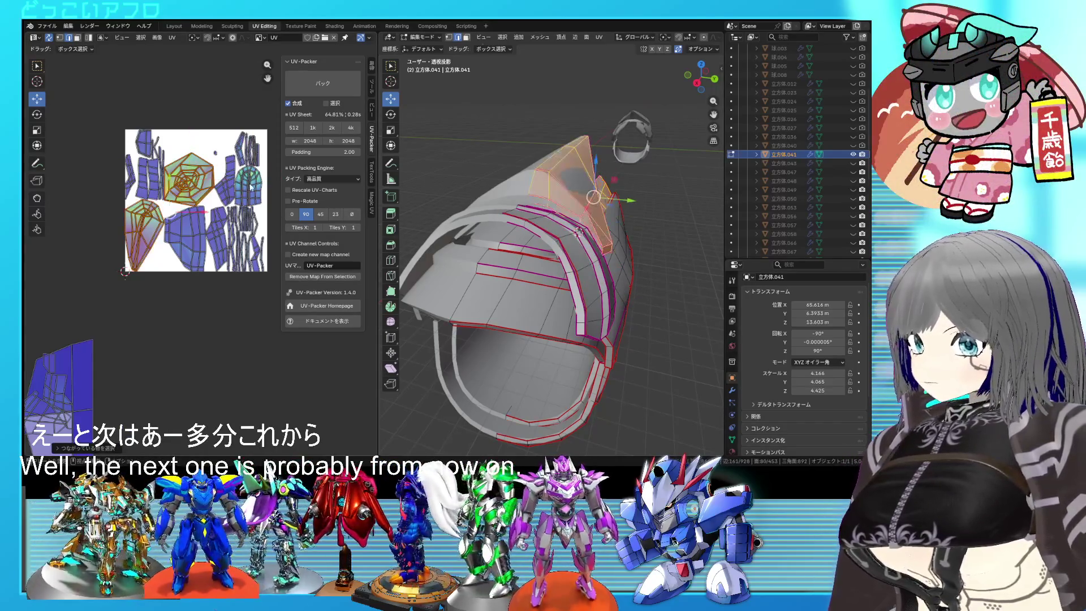
scroll(425, 284, "up", 4)
mouse_move(452, 271)
middle_mouse_down()
mouse_move(426, 284)
mouse_move(496, 285)
middle_mouse_up()
left_click(496, 285)
key("l")
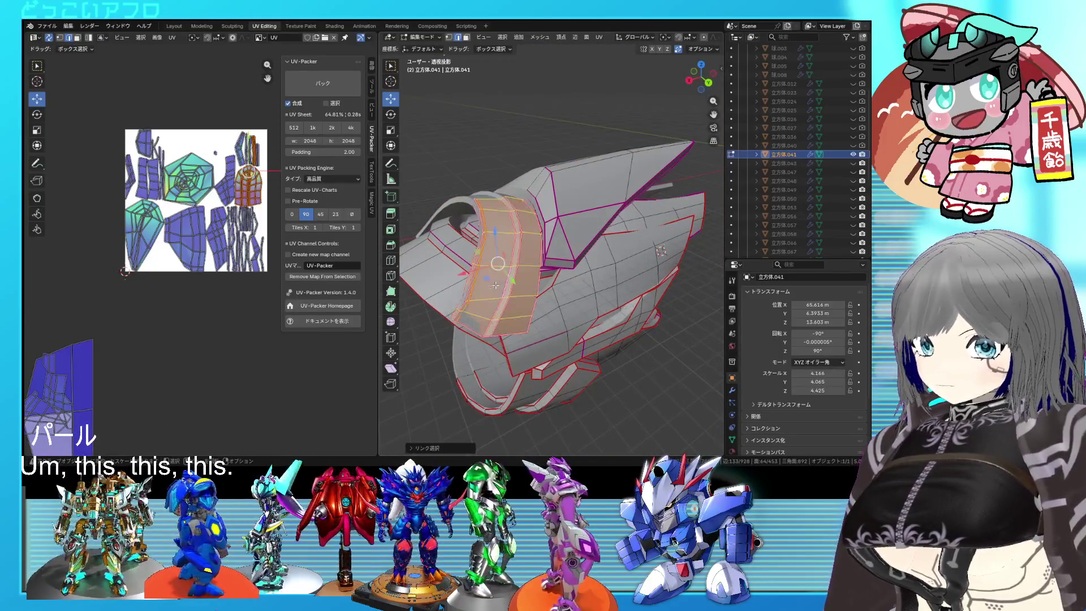
key("shift+h")
Mark the isolated strip's boundary edges as seams
middle_click_drag(488, 298, 509, 295)
left_click(458, 294)
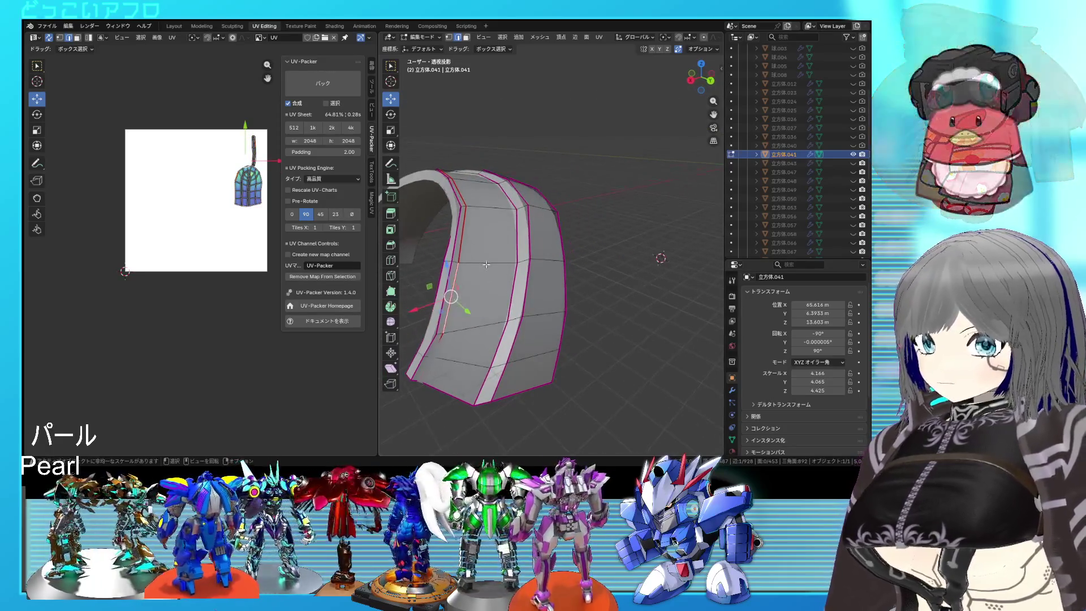
key("l")
right_click(501, 281)
left_click(501, 281)
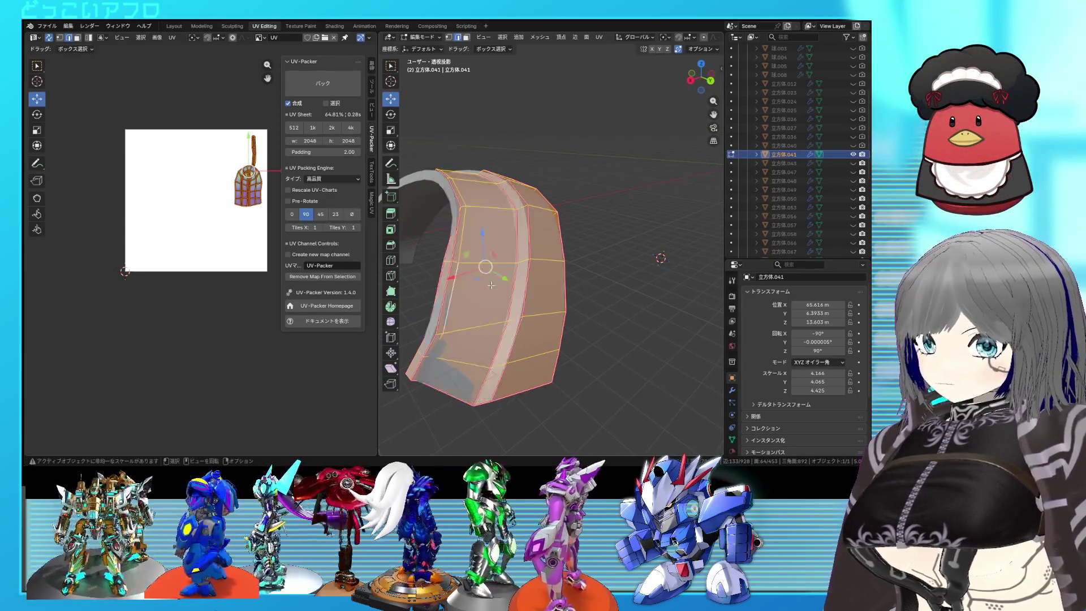
Clear the seam from the edge loop along the strip's inner line
left_click(458, 302)
left_click(501, 293, "alt")
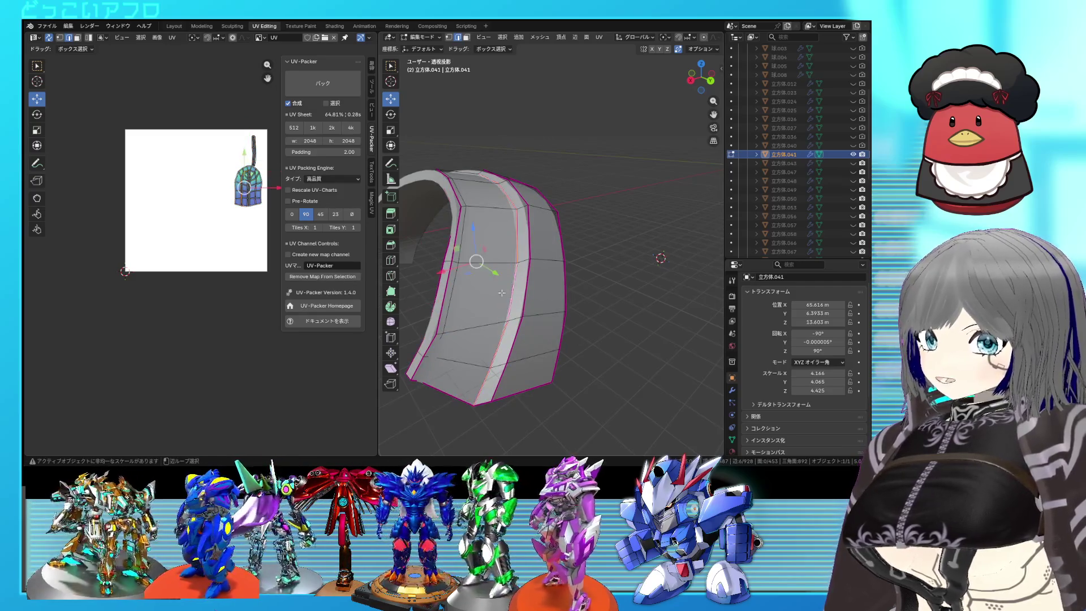
mouse_move(431, 391)
middle_mouse_down()
mouse_move(539, 262)
mouse_move(576, 252)
mouse_move(673, 285)
mouse_move(594, 316)
mouse_move(623, 303)
mouse_move(558, 281)
mouse_move(567, 313)
mouse_move(547, 223)
middle_mouse_up()
left_click(673, 285, "alt+shift")
right_click(564, 232)
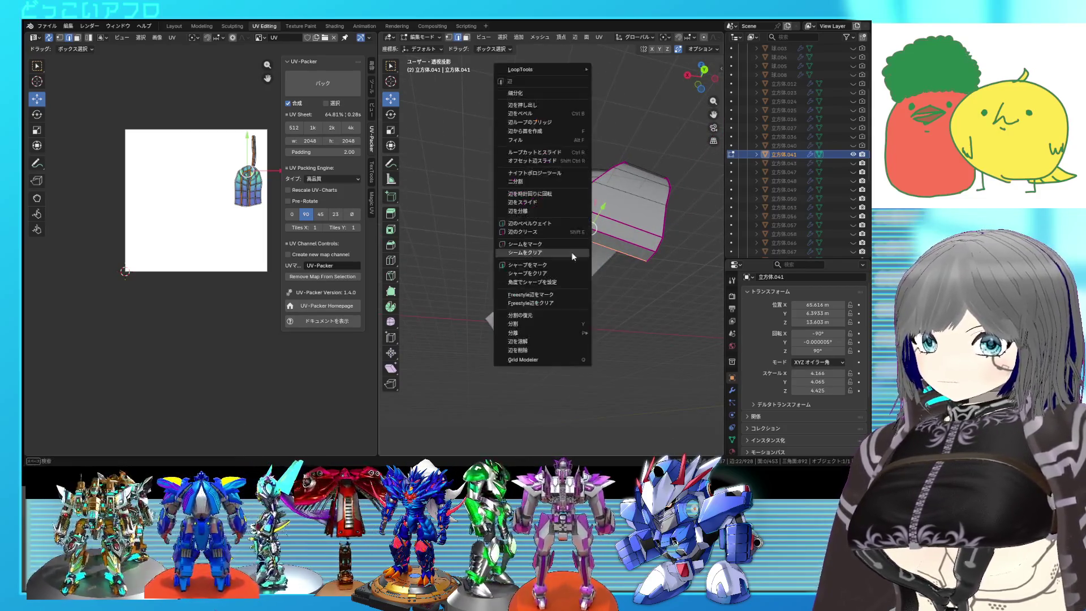
left_click(556, 245)
Adjust the edge selection at the strip's front and mark those edges as seams
mouse_move(557, 245)
middle_mouse_down()
mouse_move(574, 303)
mouse_move(477, 223)
mouse_move(464, 252)
mouse_move(451, 250)
middle_mouse_up()
right_click(451, 250, "shift")
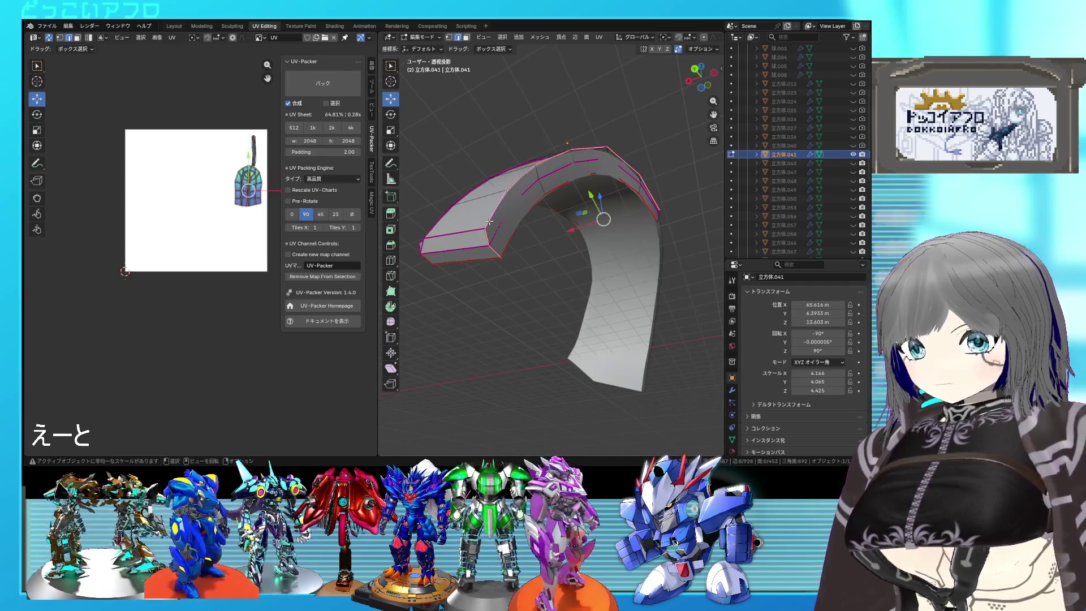
middle_click_drag(489, 222, 531, 242)
left_click(531, 258, "shift")
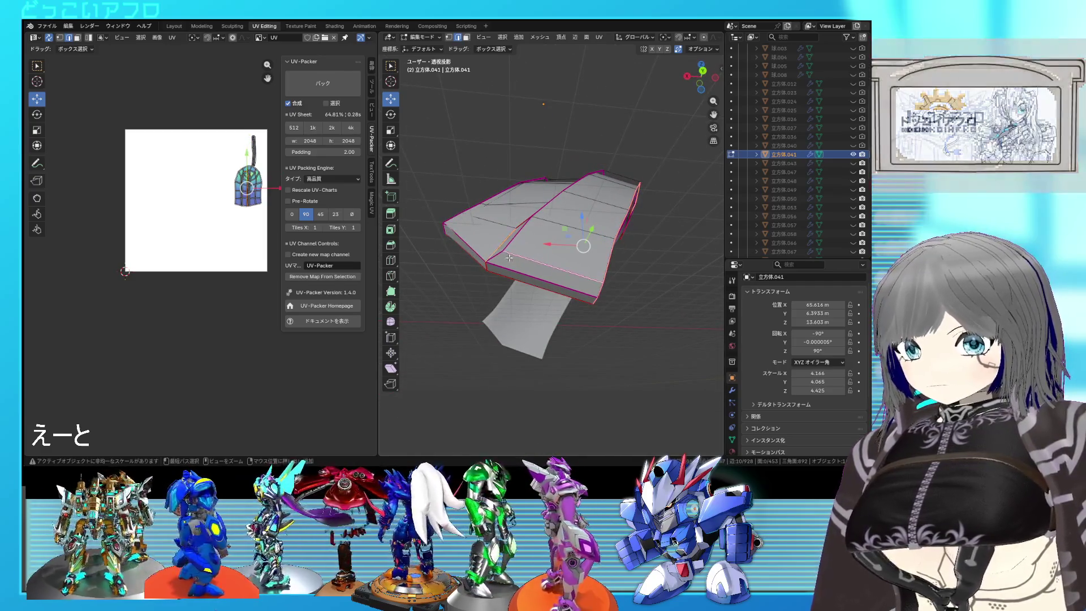
left_click(505, 257, "shift")
right_click(564, 271)
left_click(634, 284)
Unwrap the whole arch strip into four tall strip islands
mouse_move(623, 283)
middle_mouse_down()
mouse_move(547, 321)
mouse_move(579, 314)
middle_mouse_up()
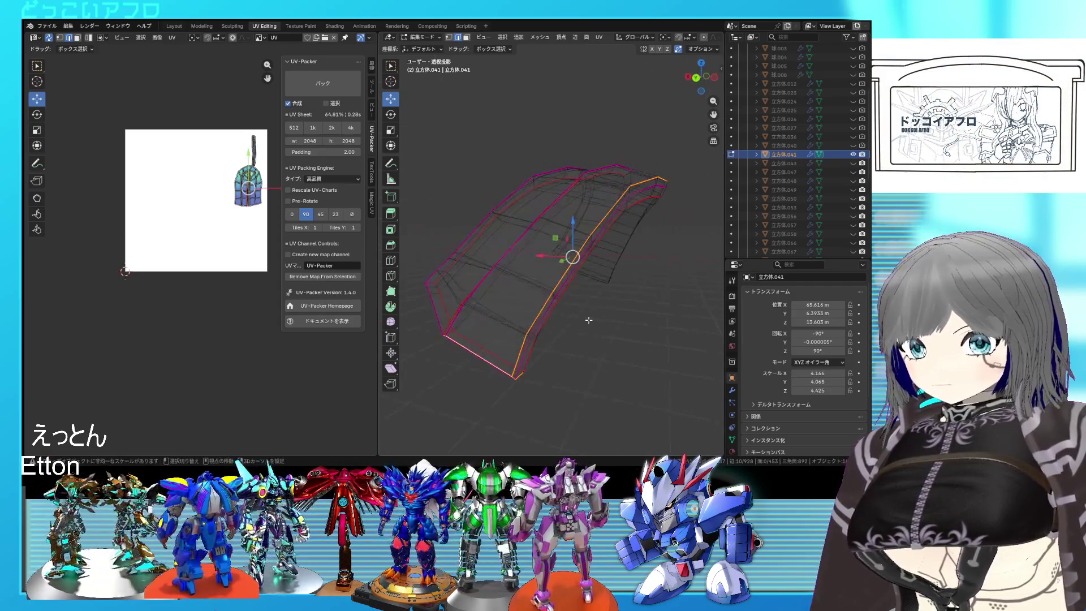
key("a")
key("u")
left_click(254, 239)
key("3")
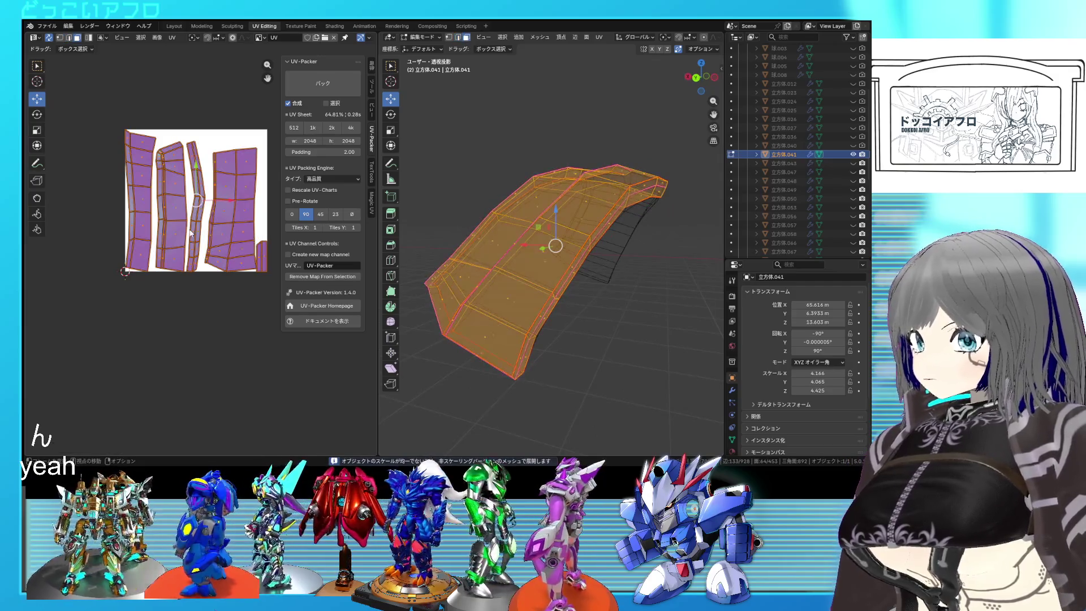
middle_click_drag(563, 249, 589, 300)
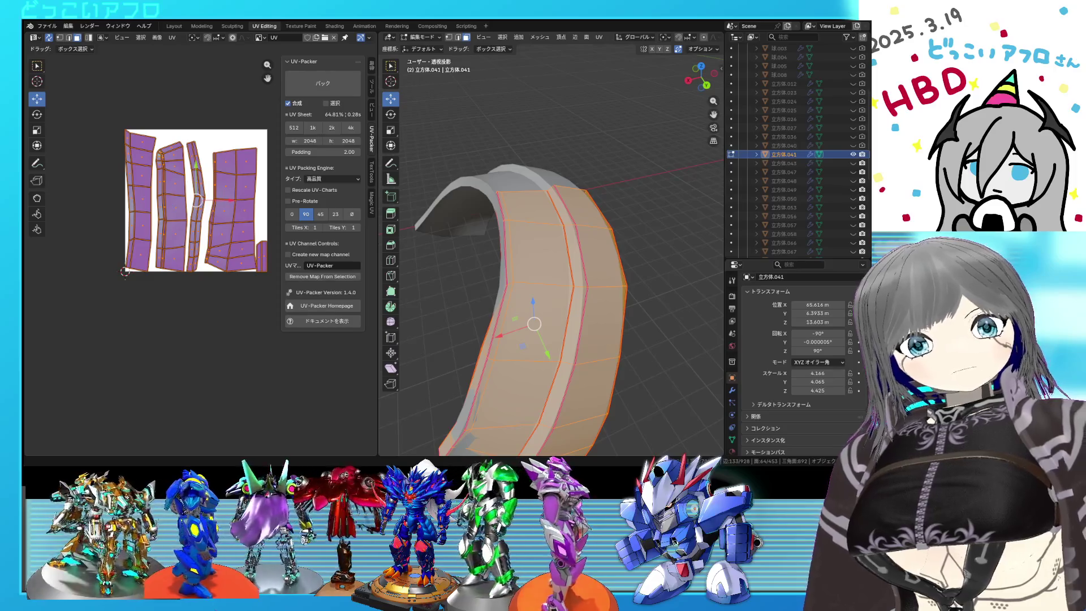
Turn on X-ray and mark the arch's upper-left edge loop as a seam
left_click(169, 204)
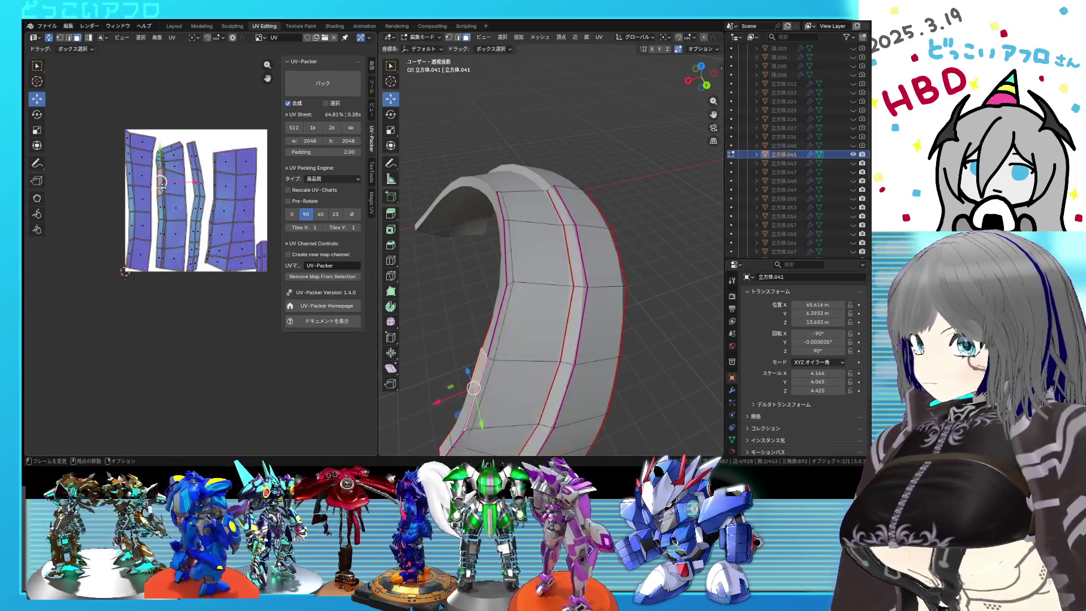
key("l")
mouse_move(550, 251)
middle_mouse_down()
mouse_move(581, 243)
mouse_move(512, 235)
mouse_move(492, 295)
mouse_move(504, 272)
mouse_move(531, 270)
middle_mouse_up()
key("alt+z")
key("alt+z")
key("2")
left_click(490, 298)
right_click(534, 275)
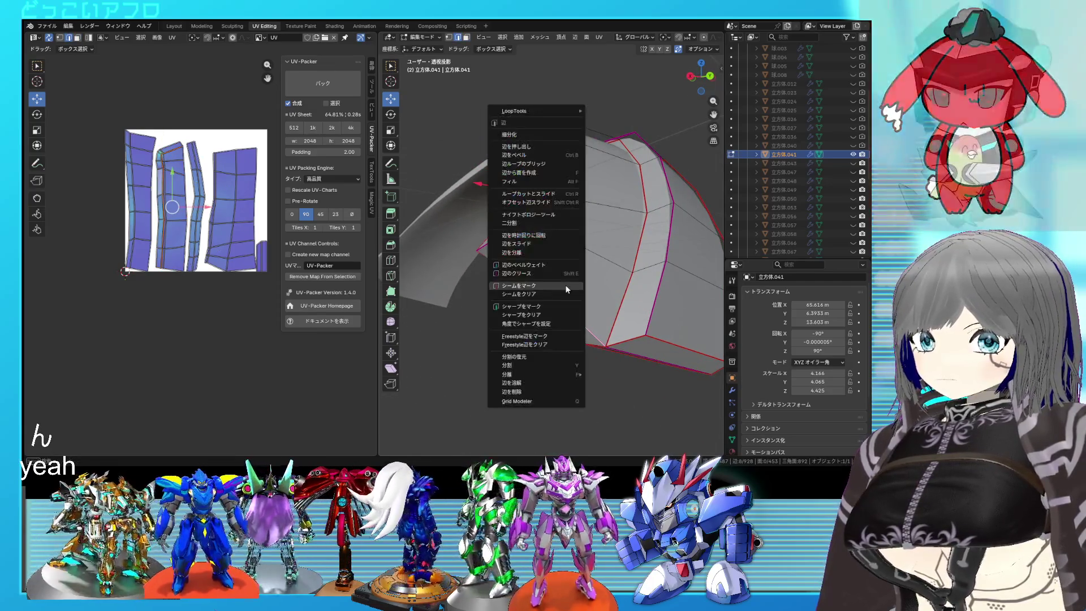
left_click(552, 282)
right_click(488, 246)
left_click(484, 246)
Re-unwrap the whole arch with the new seam
middle_click_drag(561, 317, 595, 294)
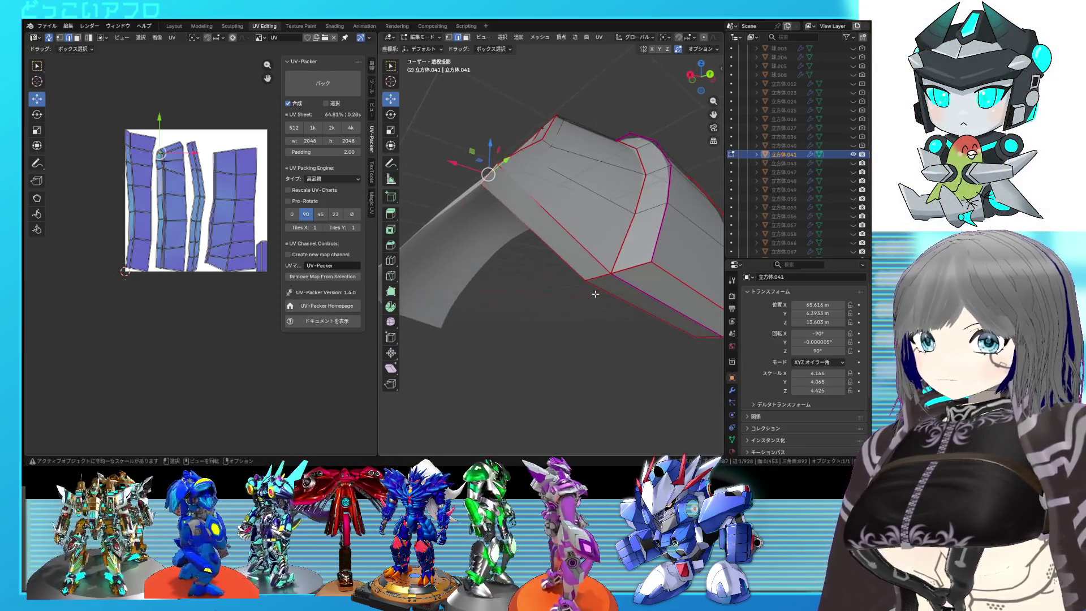
key("a")
right_click(221, 232)
left_click(221, 230)
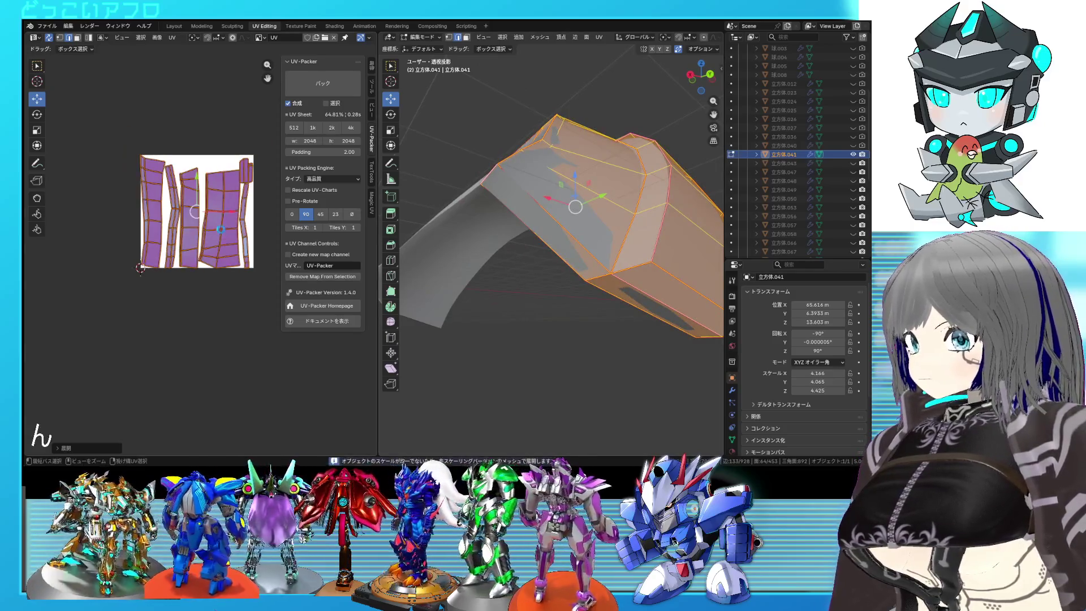
scroll(228, 240, "down", 2)
mouse_move(458, 255)
middle_mouse_down()
mouse_move(497, 271)
mouse_move(577, 230)
middle_mouse_up()
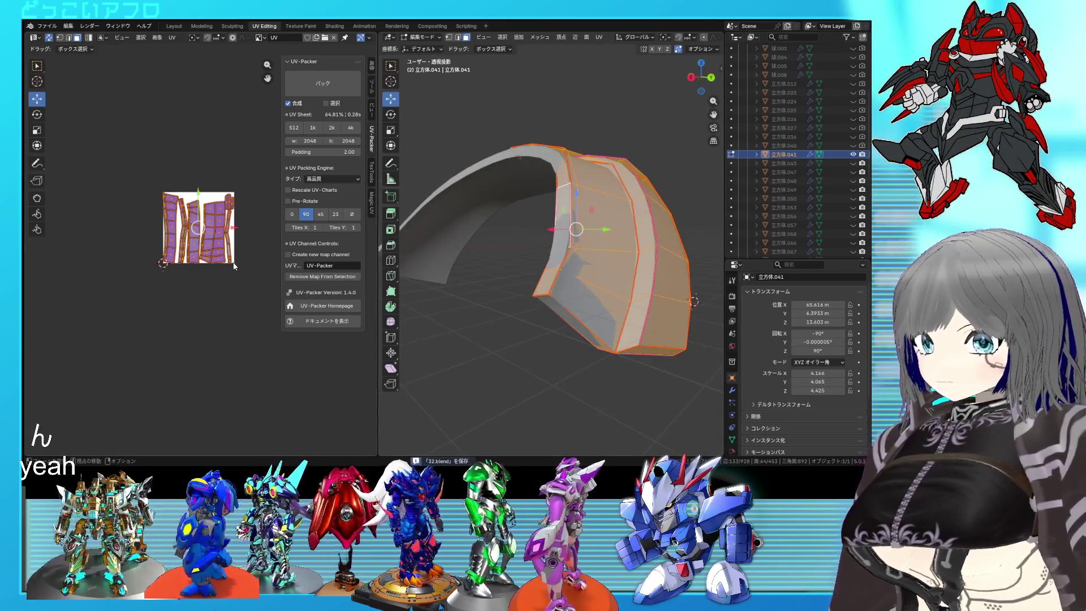
Dissolve the stray edge on the arch
middle_click_drag(560, 278, 531, 283)
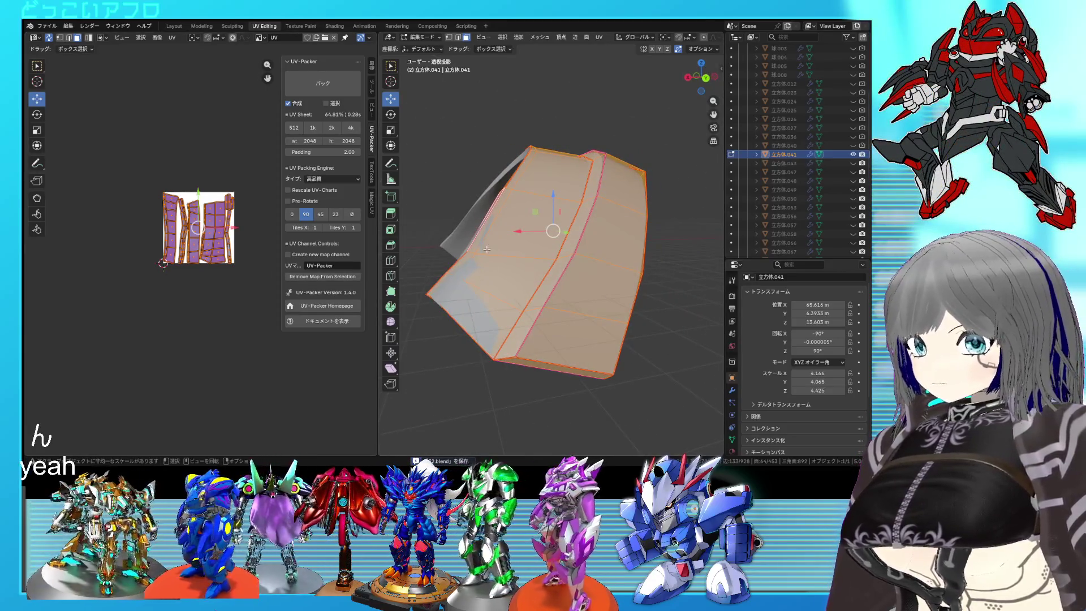
left_click(494, 226)
key("x")
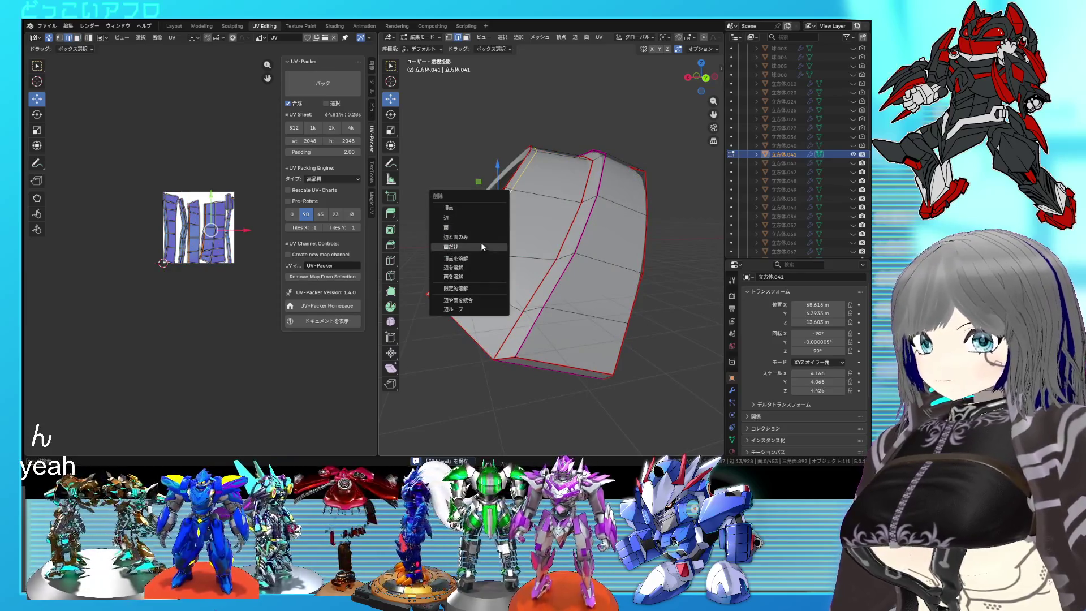
left_click(466, 263)
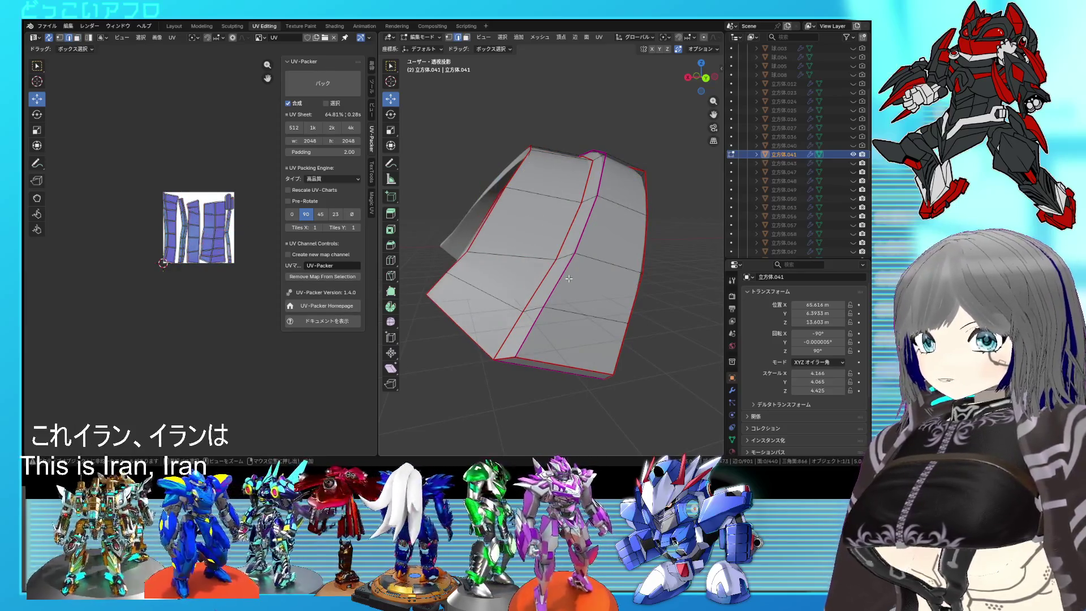
Reveal the hidden helmet parts again with Alt+H
key("Tab")
key("Tab")
key("a")
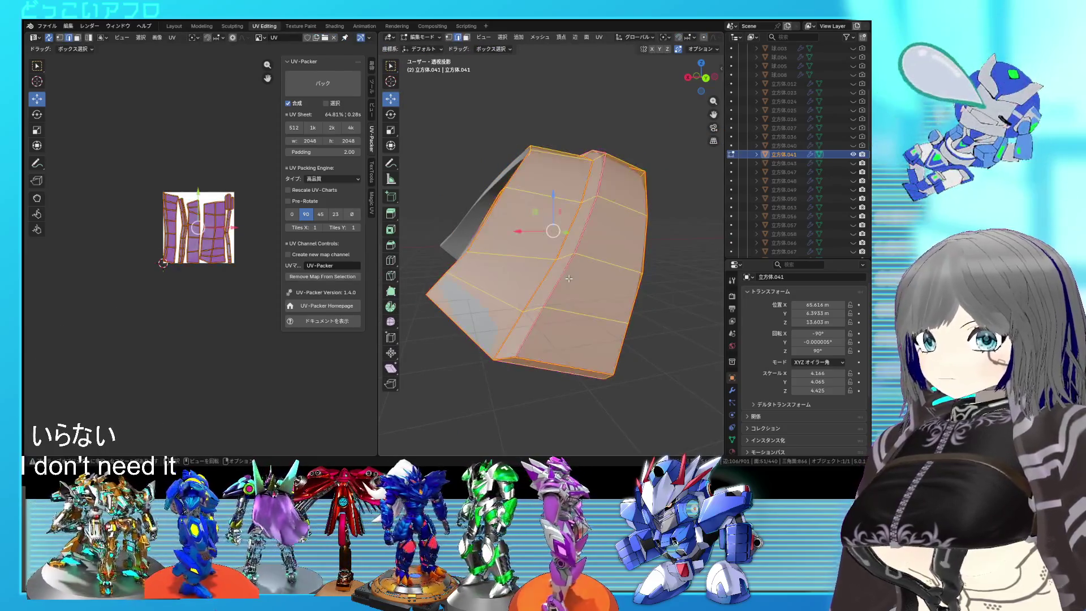
key("alt+h")
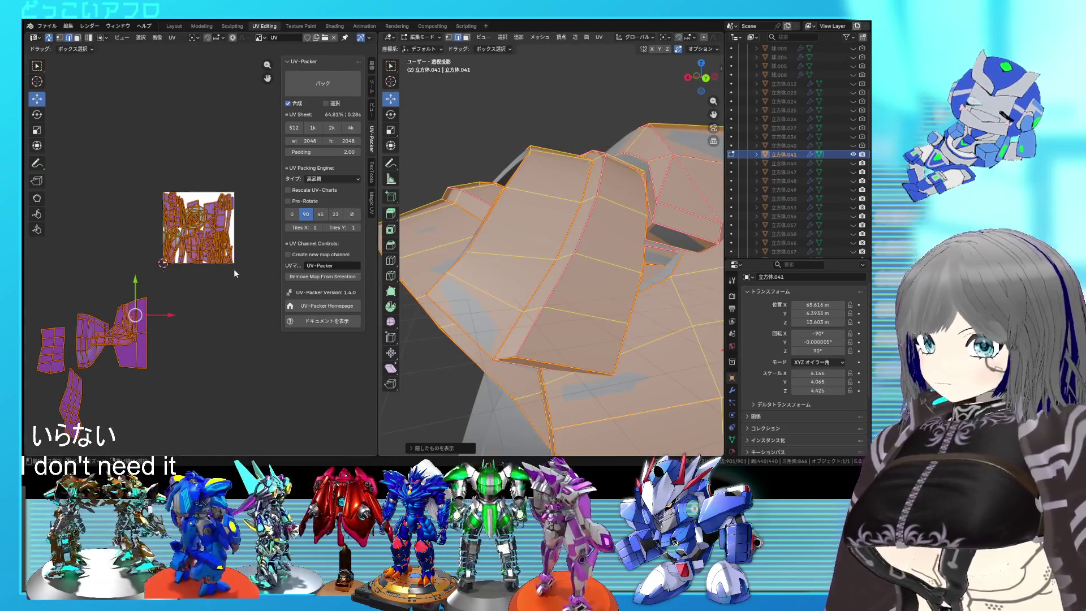
Reveal the hidden helmet parts and re-unwrap them all
key("ctrl+s")
key("u")
left_click(141, 164)
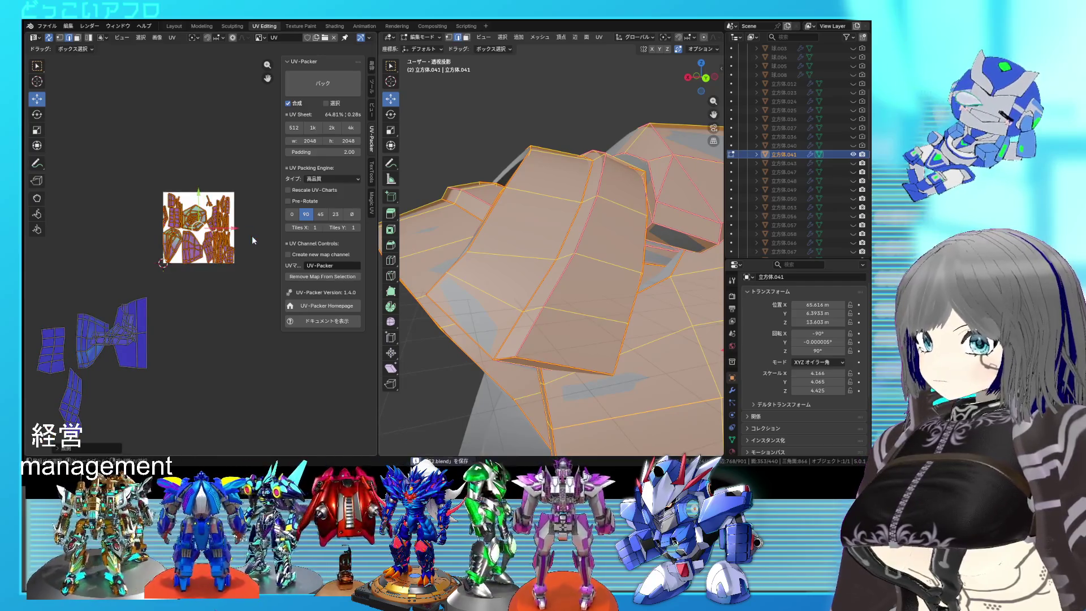
Isolate the next curved panel by selecting its linked geometry and hiding the rest
mouse_move(566, 272)
middle_mouse_down()
mouse_move(598, 267)
mouse_move(590, 230)
middle_mouse_up()
scroll(598, 267, "up", 3)
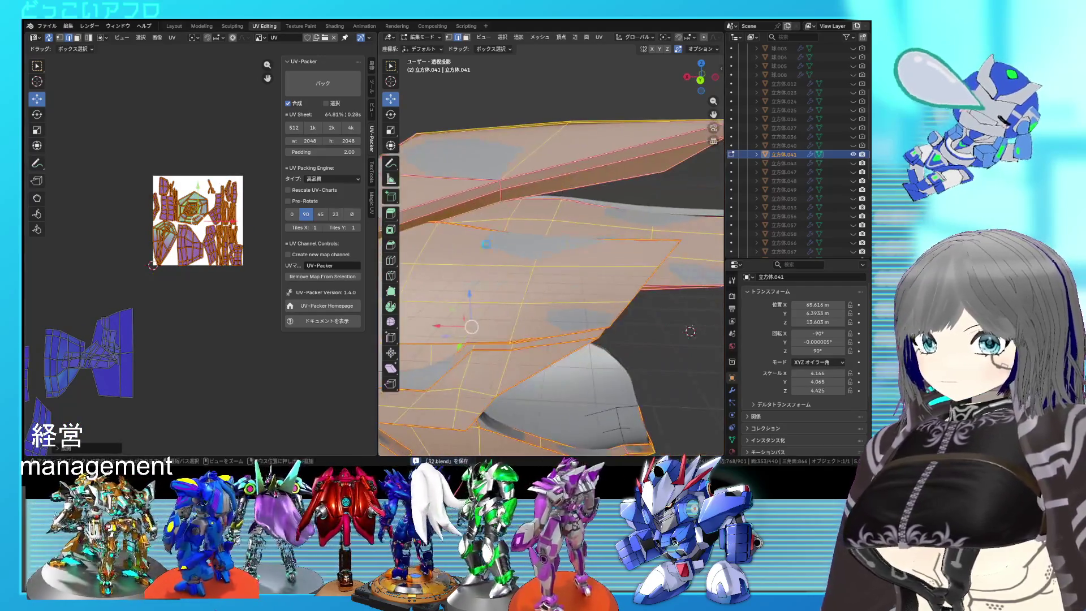
left_click(590, 230)
key("ctrl+l")
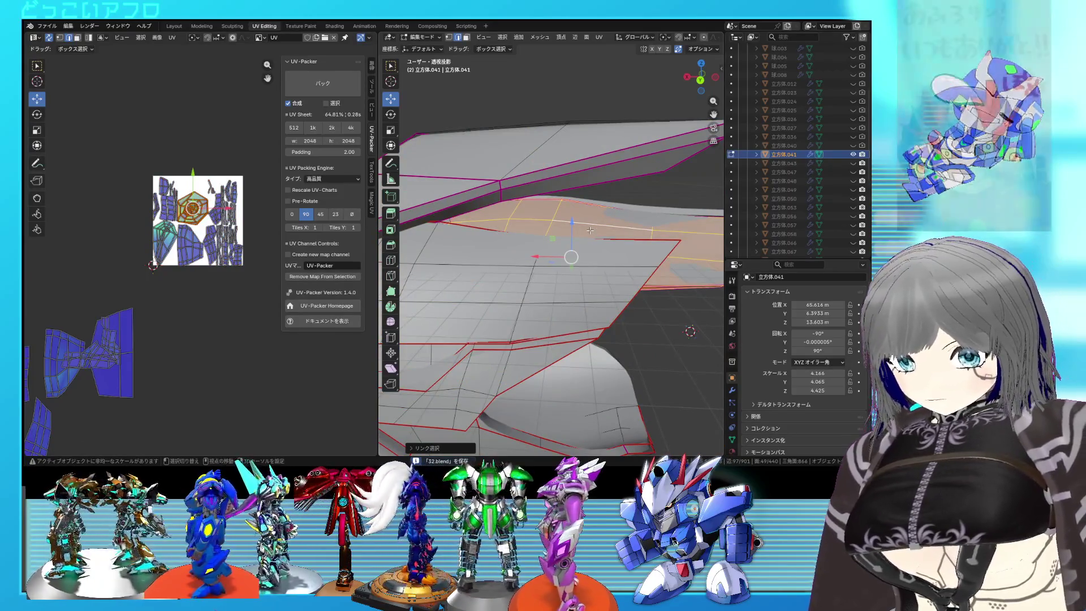
key("shift+h")
Mark seams on the panel's left, top and right-end boundary edge loops
middle_click_drag(600, 237, 656, 258)
left_click(517, 289)
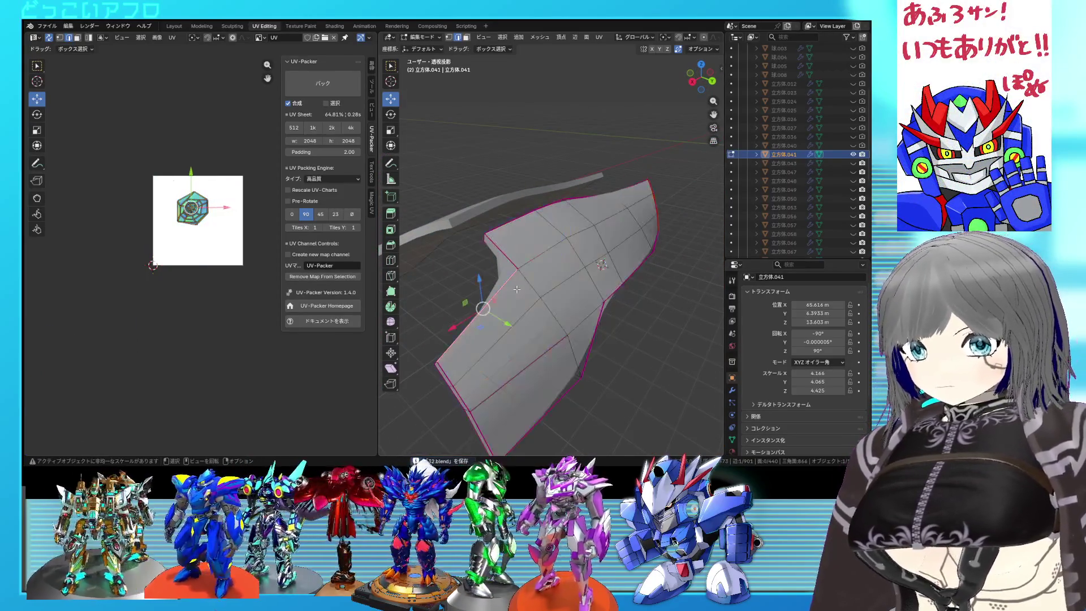
left_click(510, 238, "alt")
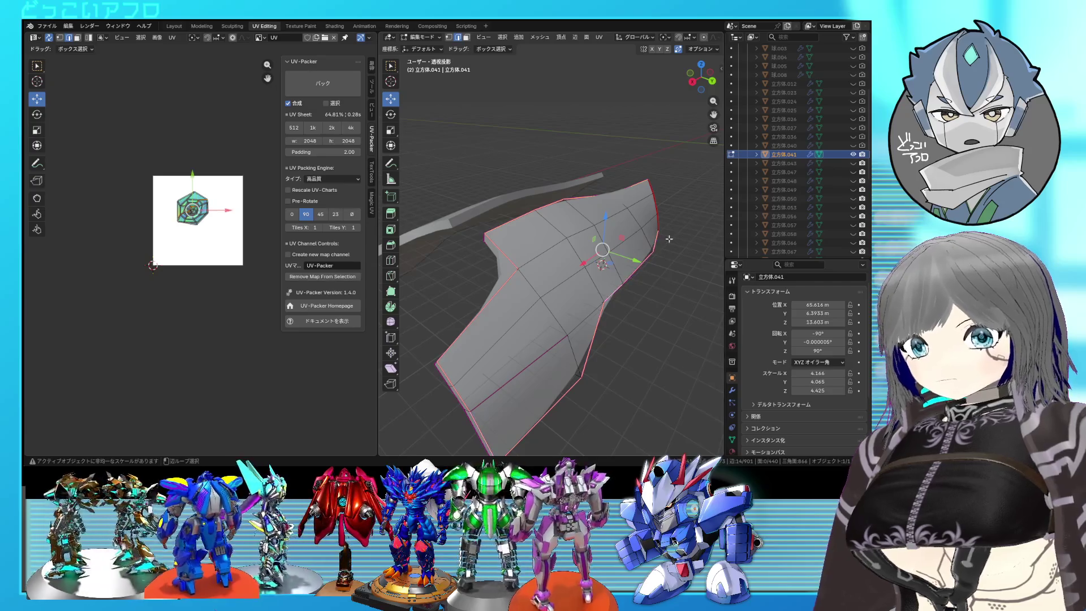
middle_click_drag(660, 217, 607, 268)
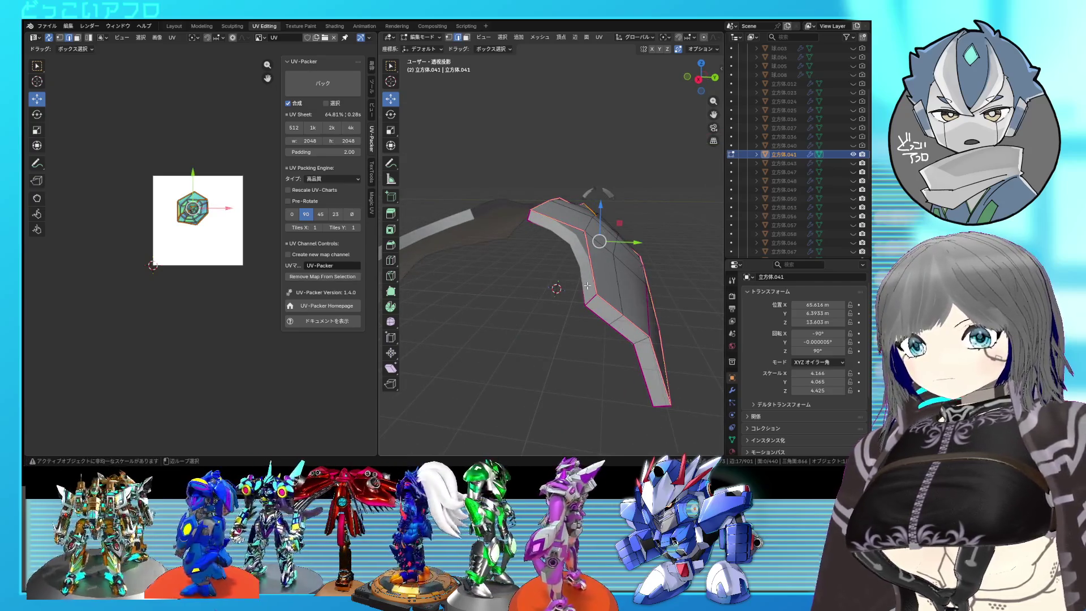
mouse_move(539, 224)
middle_mouse_down()
mouse_move(581, 233)
mouse_move(498, 292)
mouse_move(592, 246)
mouse_move(568, 247)
mouse_move(571, 268)
mouse_move(541, 284)
mouse_move(520, 279)
mouse_move(578, 276)
mouse_move(538, 288)
mouse_move(526, 257)
mouse_move(553, 259)
mouse_move(581, 290)
middle_mouse_up()
left_click(567, 247, "alt+shift")
right_click(541, 284)
left_click(540, 284)
Unwrap the isolated panel along its new seams
key("u")
key("Escape")
key("a")
key("u")
left_click(175, 201)
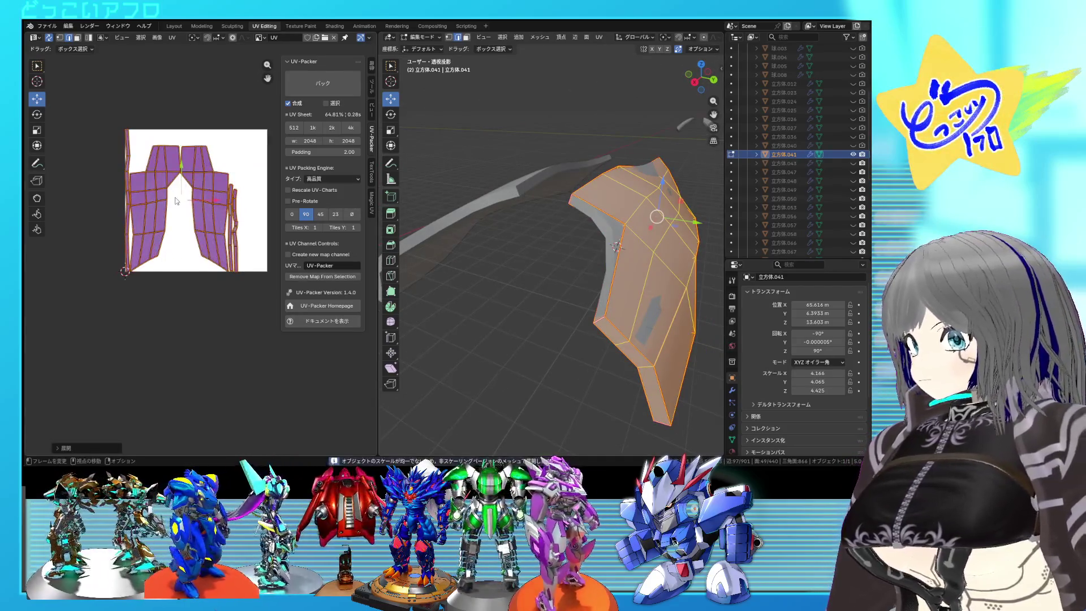
Save, move the right UV island to the lower-left and pin its vertices
key("3")
left_click(192, 178)
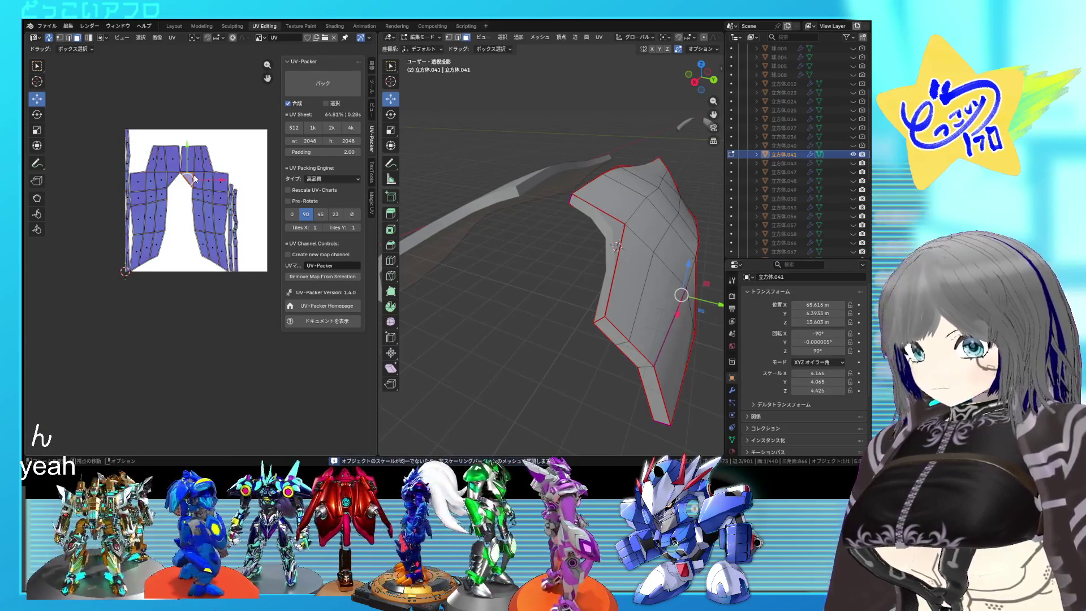
key("ctrl+l")
scroll(648, 273, "down", 4)
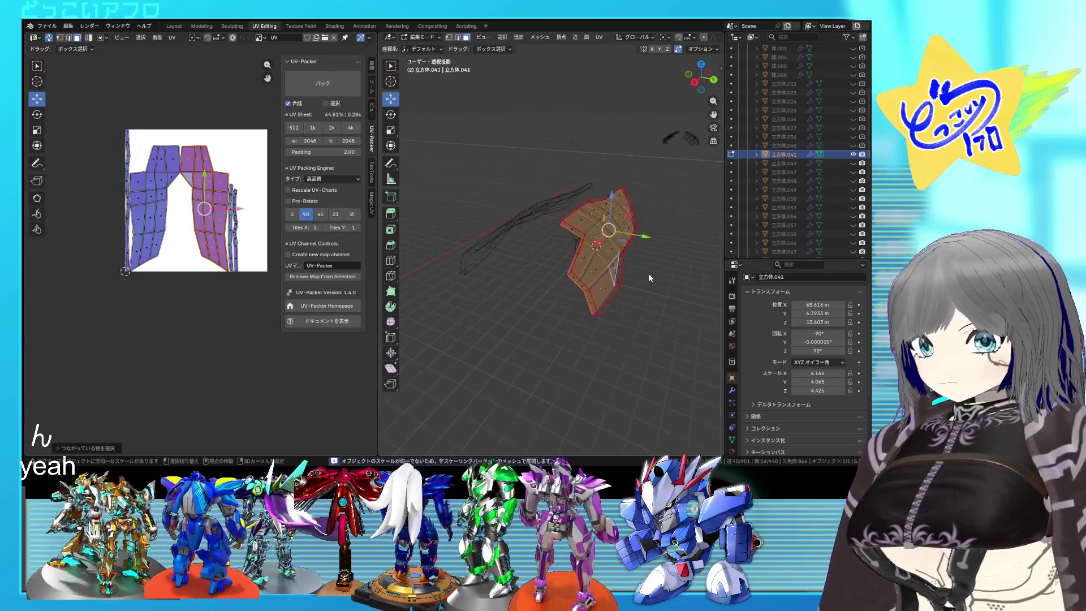
middle_click_drag(639, 270, 639, 270)
key("ctrl+s")
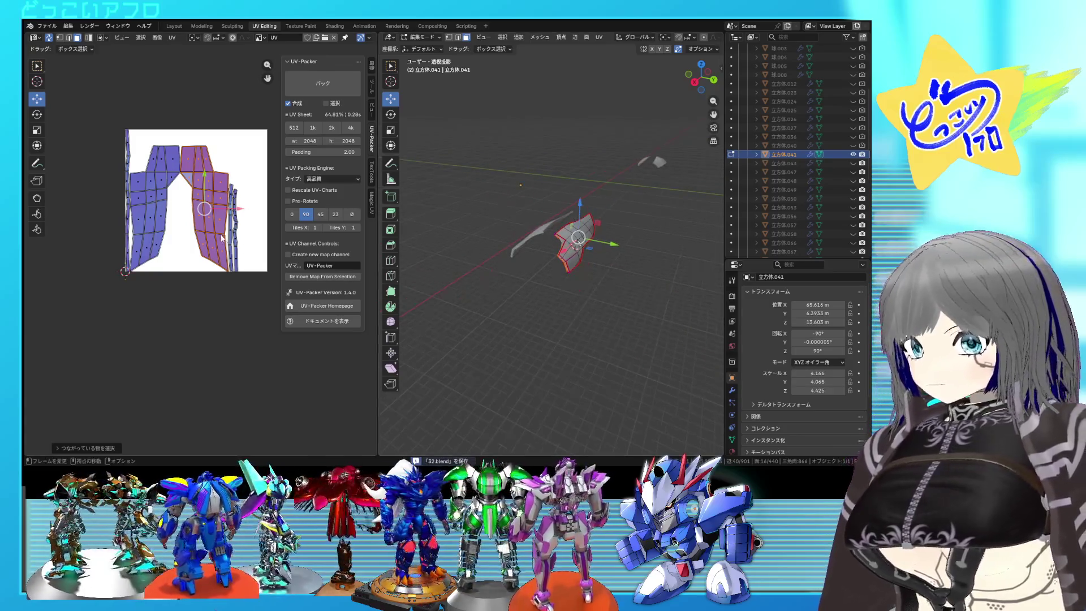
key("g")
left_click(152, 383)
right_click(152, 382)
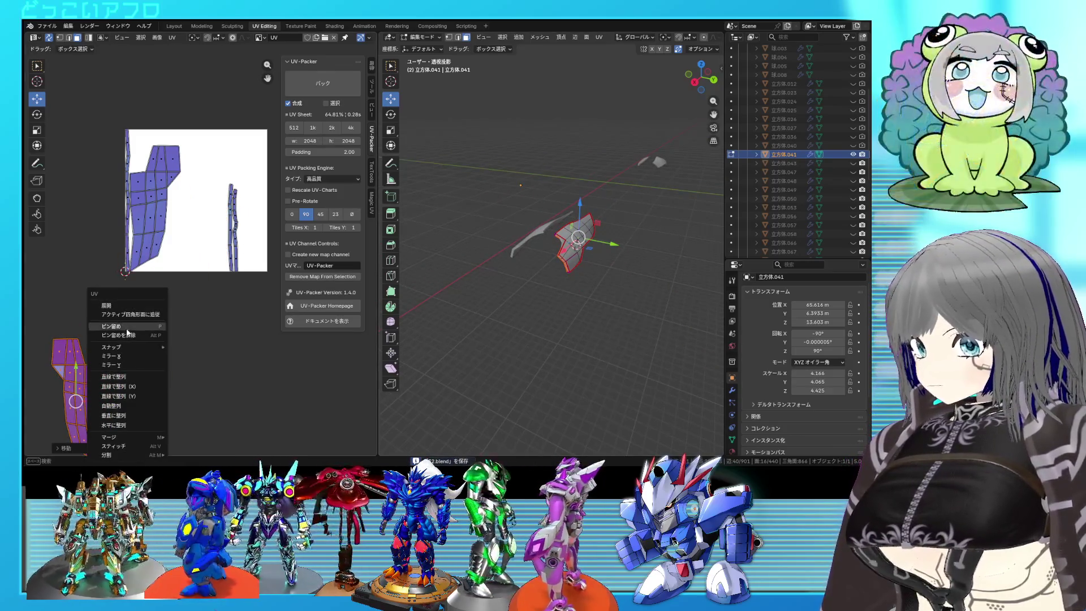
left_click(129, 327)
Invert the selection and re-unwrap the unpinned islands, including the thin strip
key("ctrl+i")
key("u")
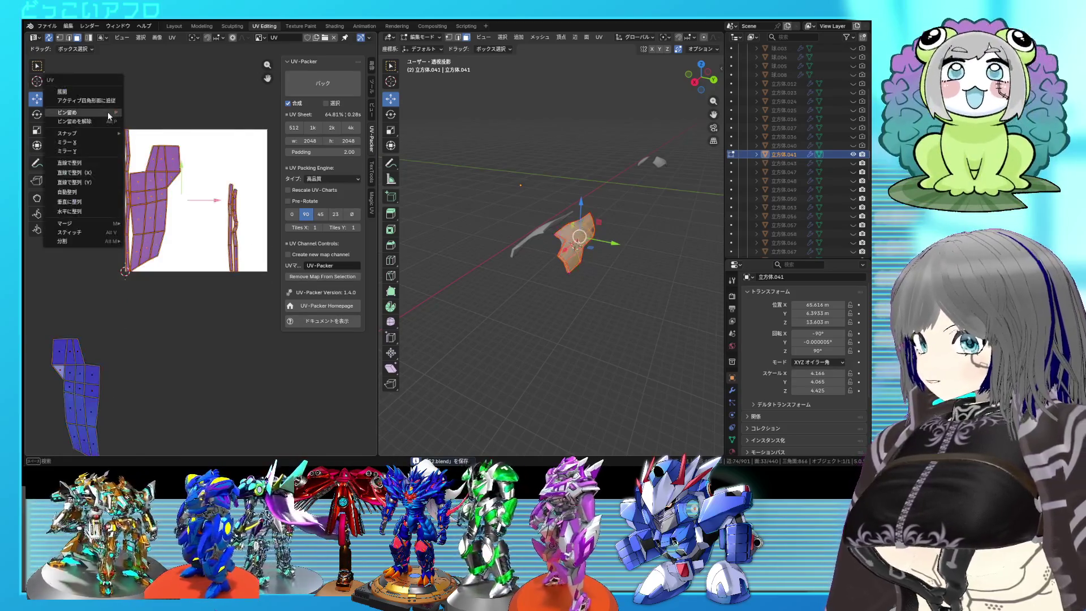
left_click(100, 98)
scroll(221, 232, "up", 3)
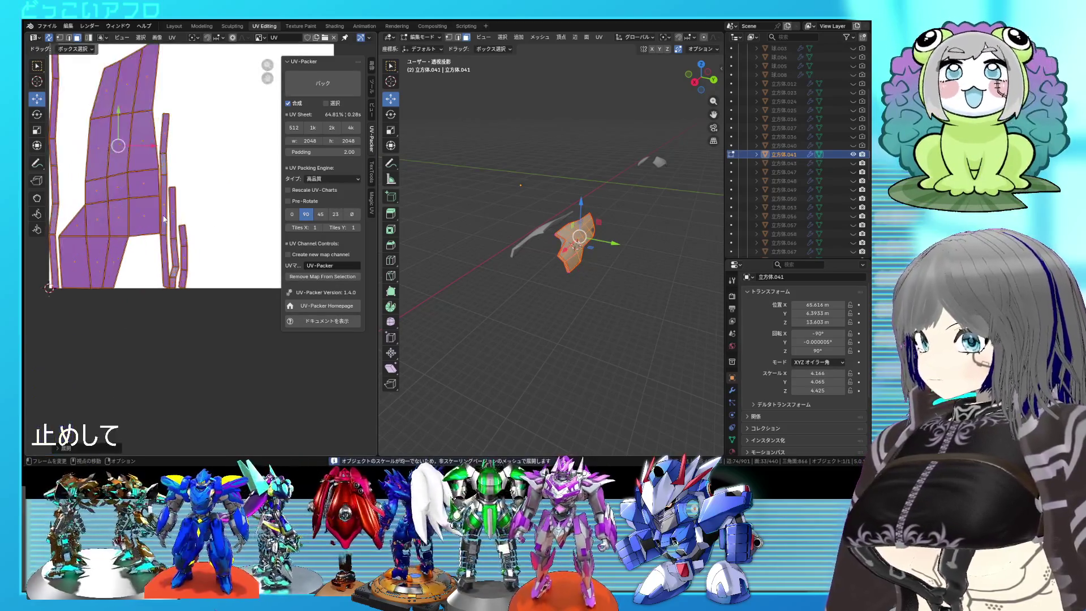
left_click(131, 176)
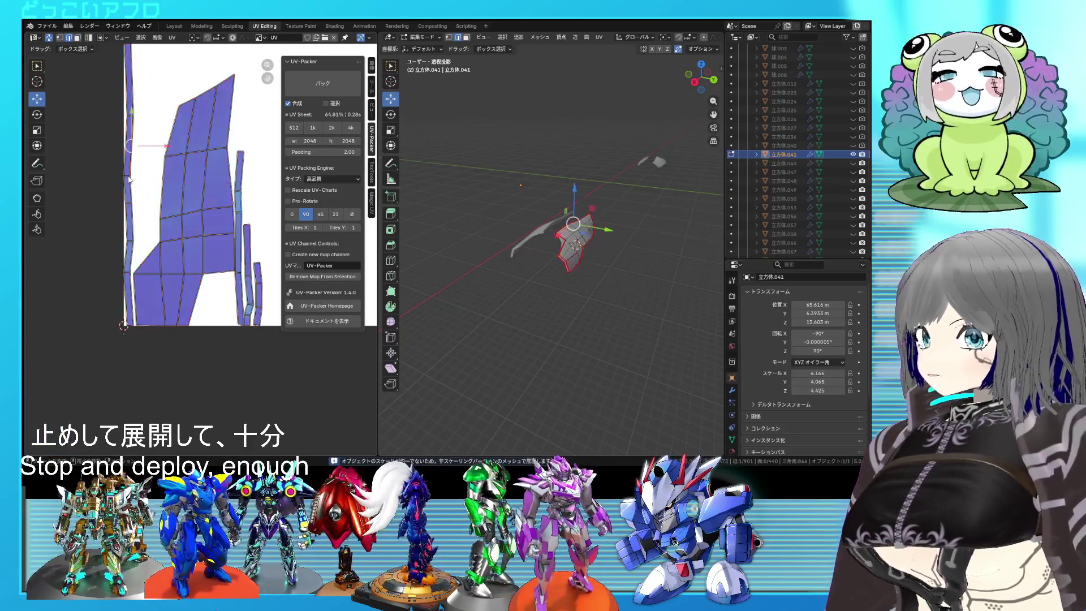
middle_click_drag(495, 231, 469, 242)
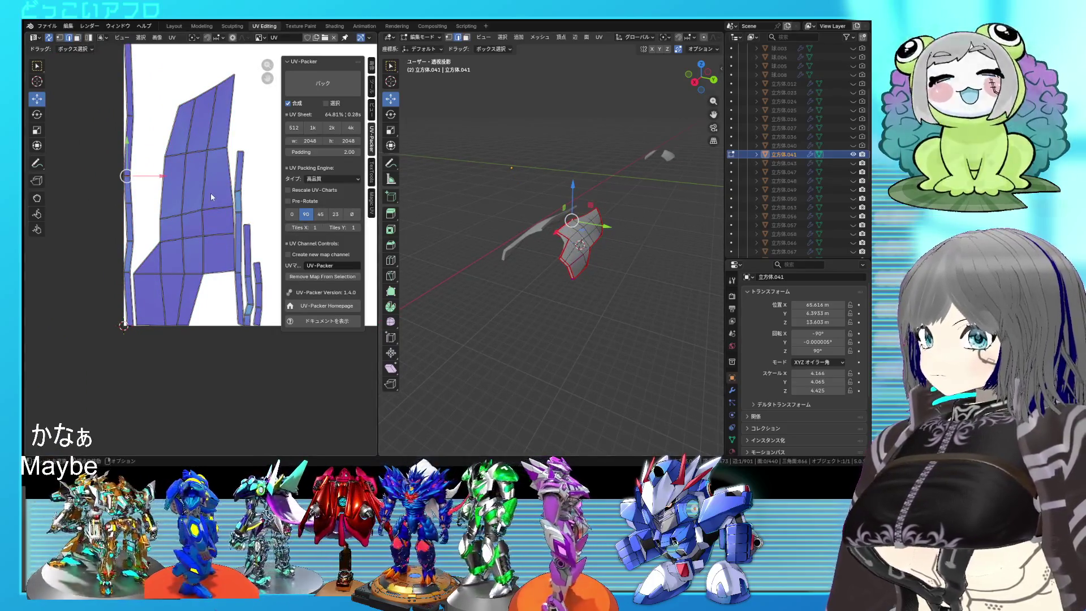
key("u")
Unwrap the whole panel again and reveal all hidden geometry with Alt+H
key("u")
left_click(549, 249)
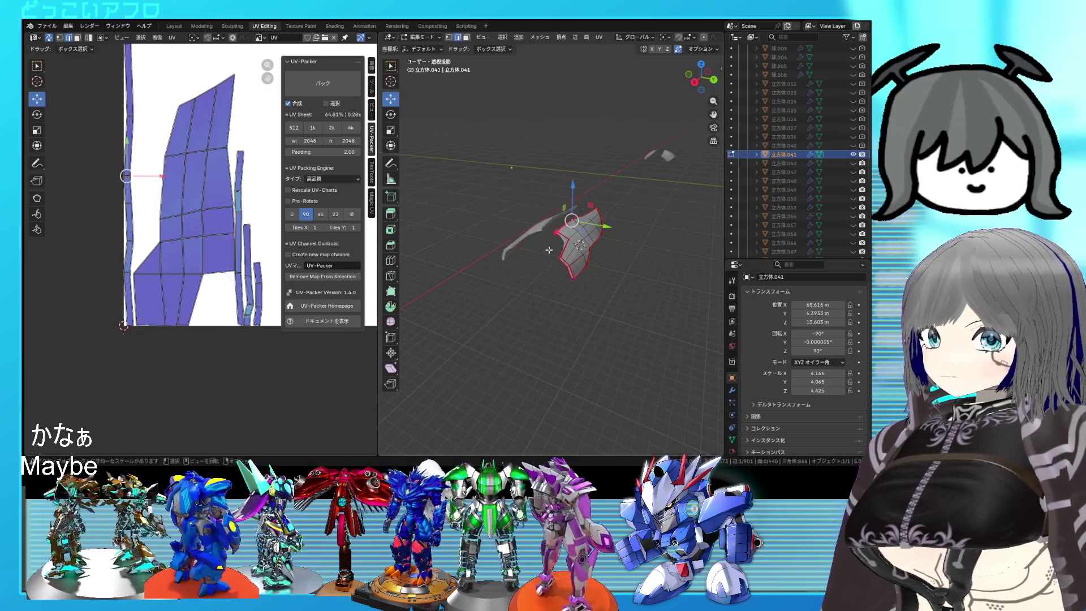
key("a")
key("u")
left_click(202, 223)
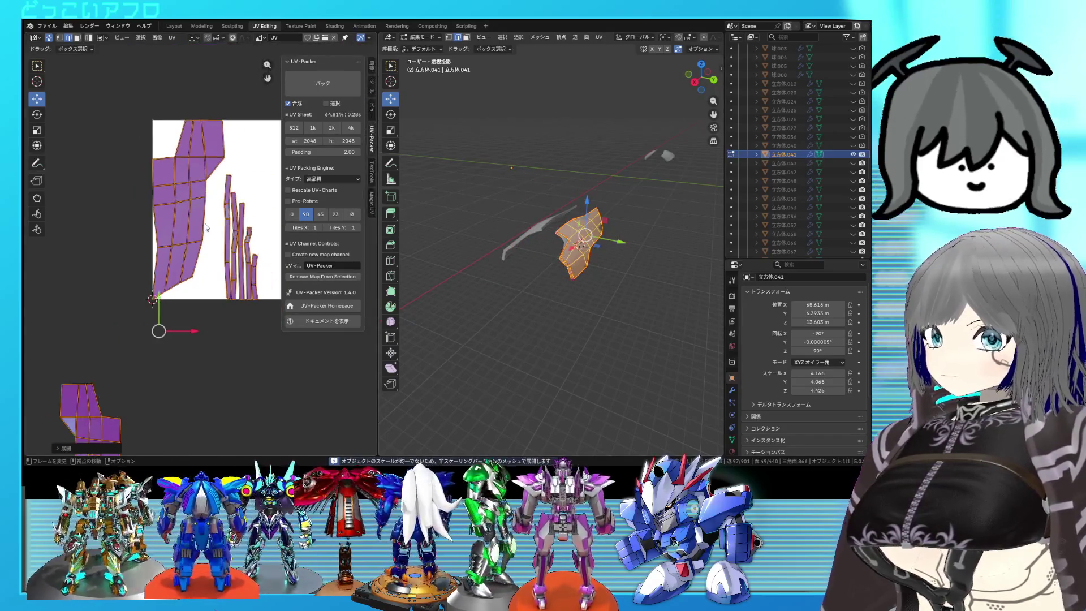
scroll(203, 235, "down", 2)
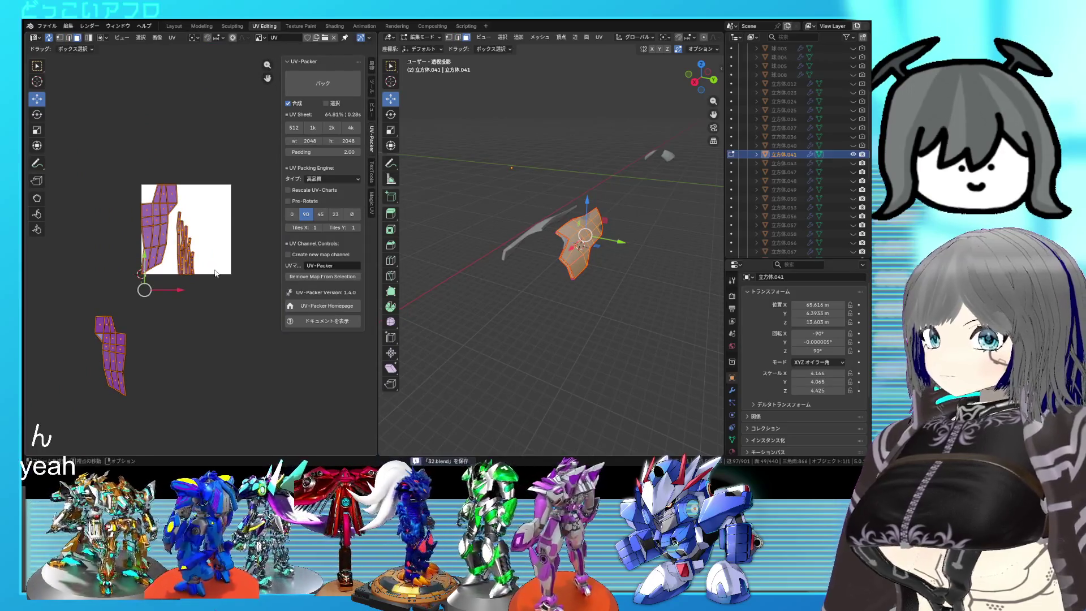
key("alt+h")
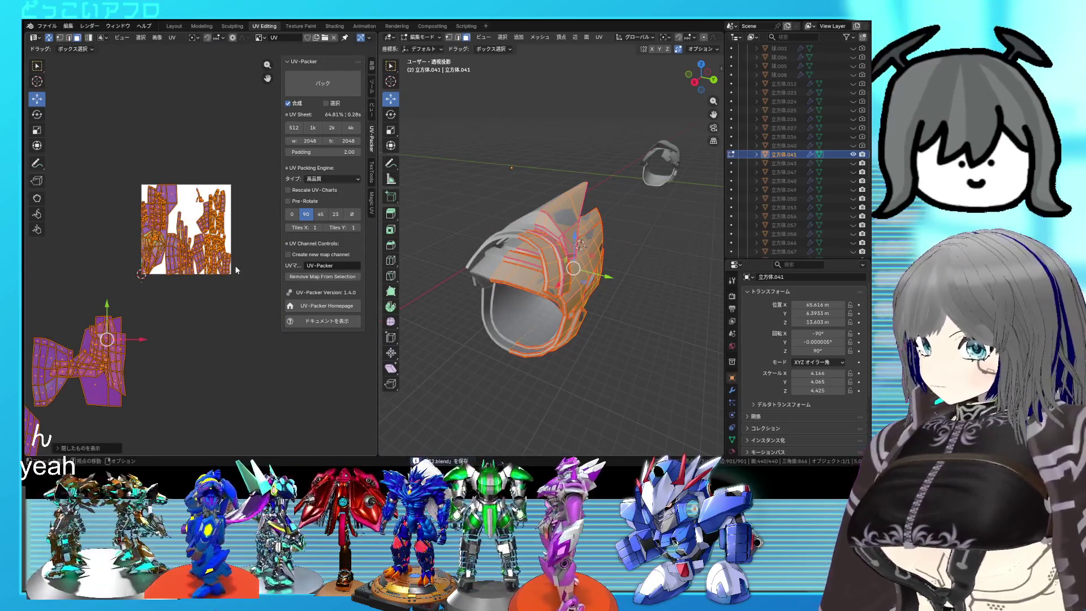
Re-unwrap the piece and isolate the wedge part through its UV island
key("u")
left_click(143, 174)
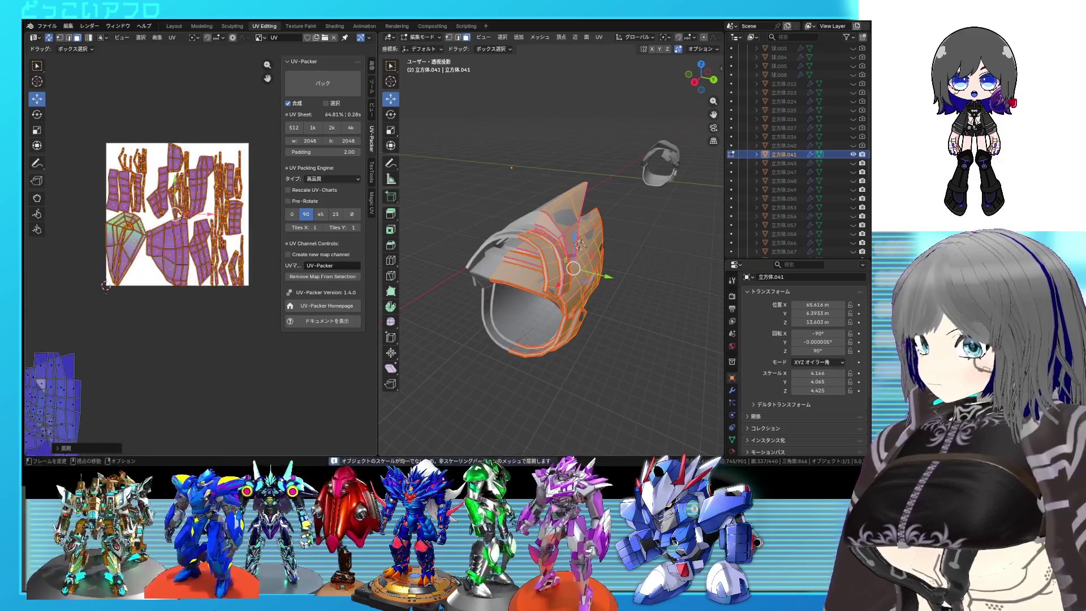
left_click(120, 250)
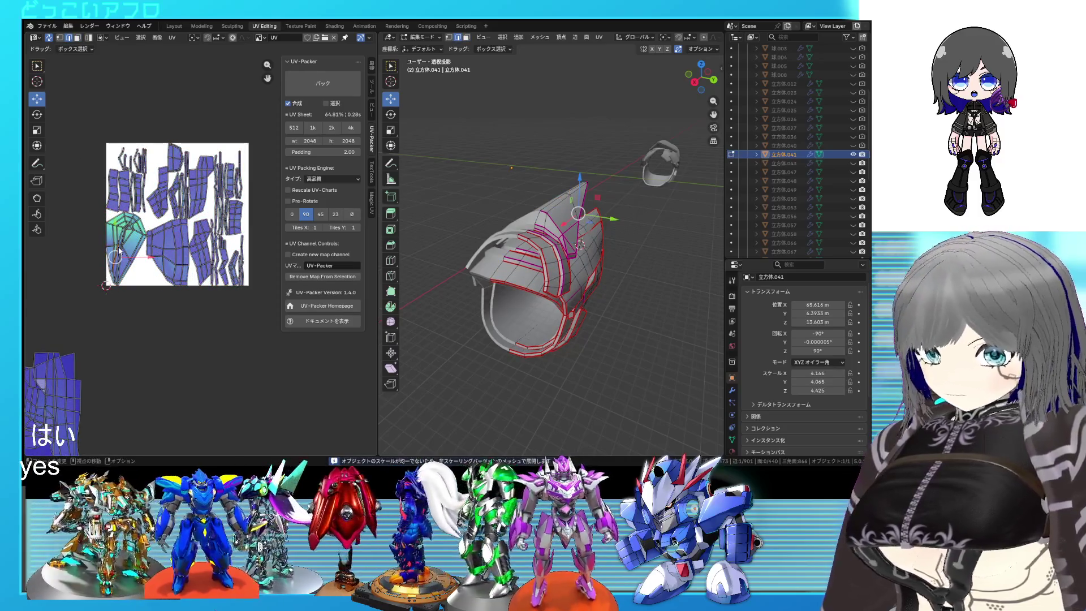
key("shift+h")
mouse_move(441, 220)
middle_mouse_down()
mouse_move(464, 232)
mouse_move(582, 190)
mouse_move(625, 195)
mouse_move(591, 176)
mouse_move(608, 193)
mouse_move(577, 215)
mouse_move(594, 224)
middle_mouse_up()
Save, clear the selection and select edge loops along the wedge
key("ctrl+s")
key("alt+a")
left_click(635, 200, "alt")
left_click(589, 175, "alt")
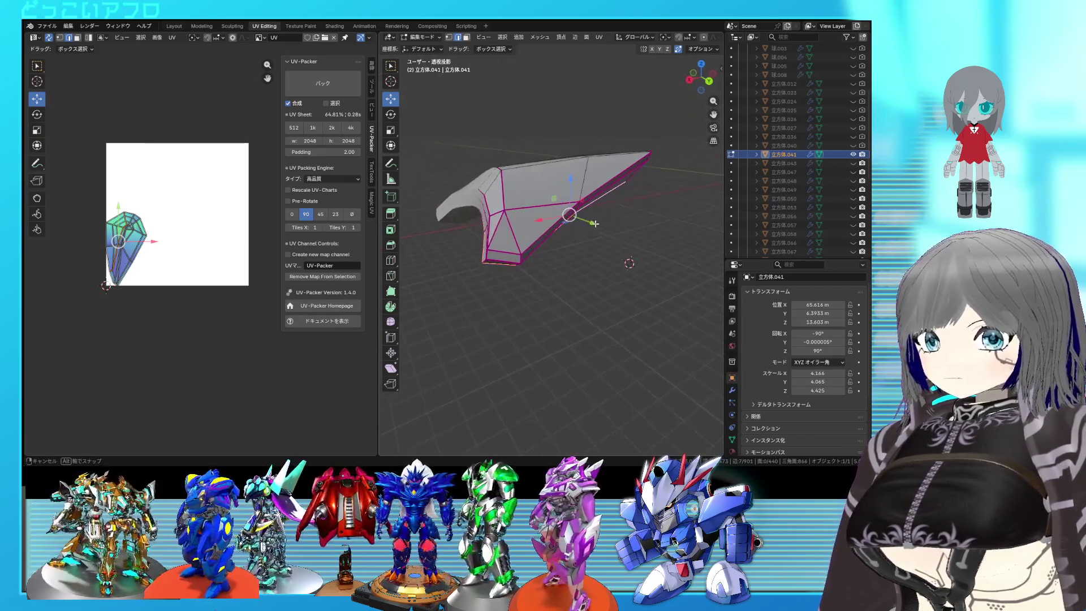
Mark seams on the wedge's selected loops and unwrap it into UV islands
middle_click_drag(496, 231, 649, 178)
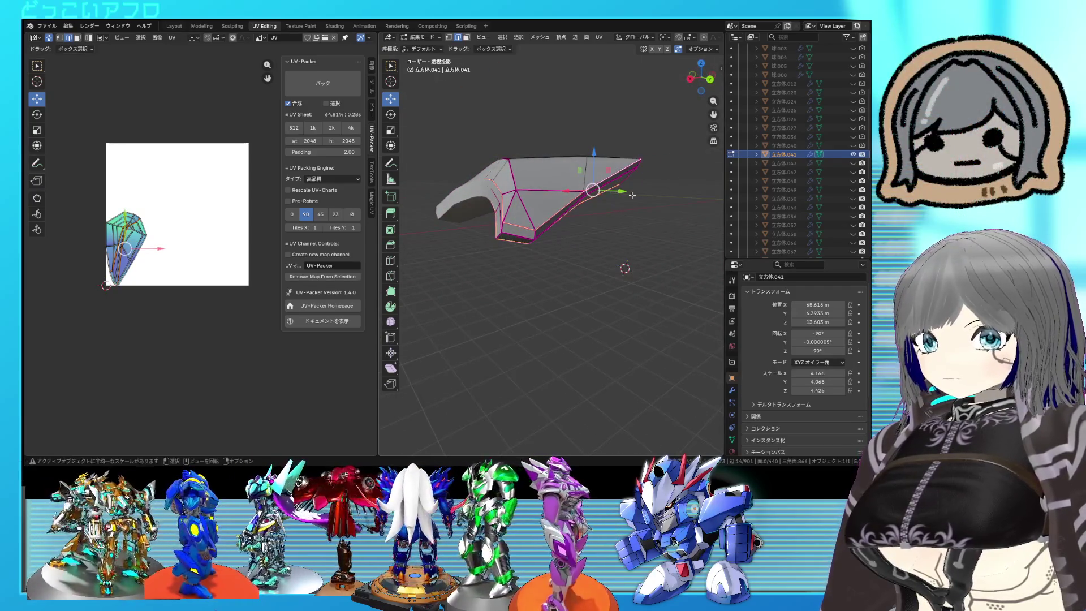
middle_click_drag(557, 224, 591, 269)
right_click(593, 272)
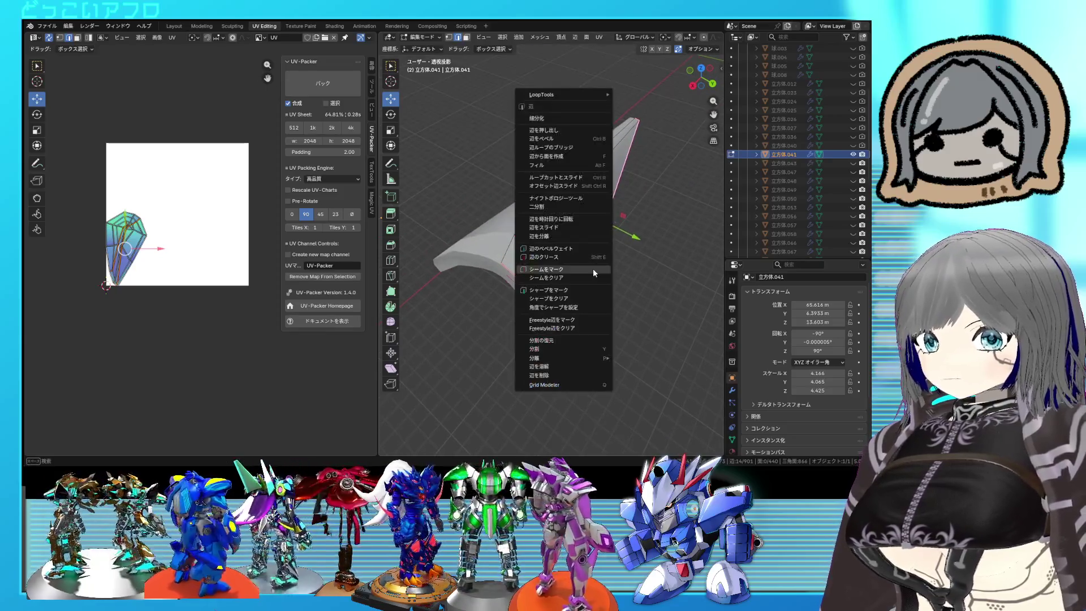
left_click(587, 270)
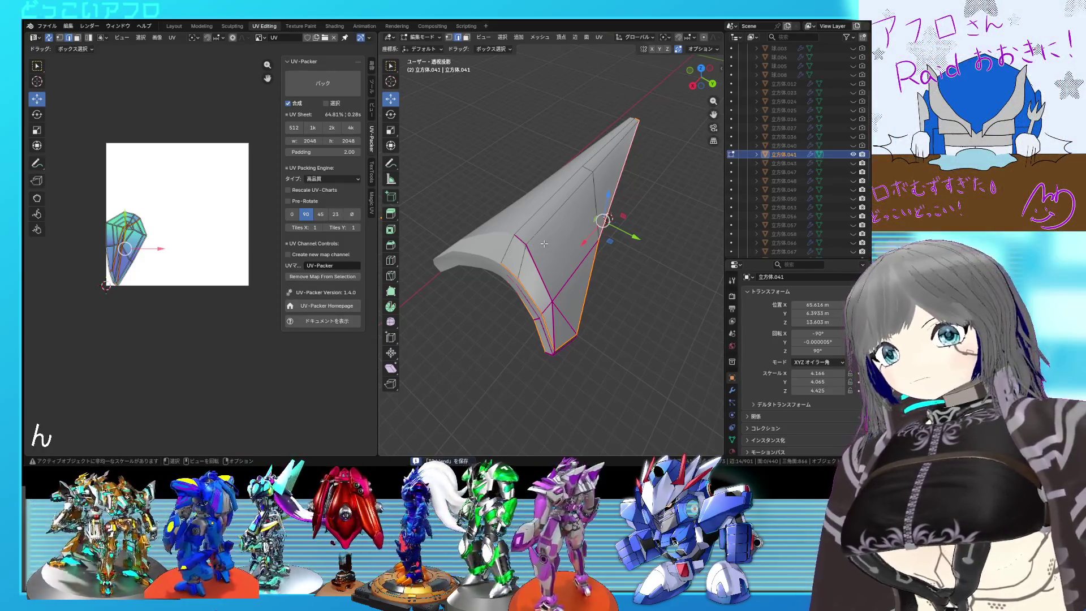
key("a")
key("u")
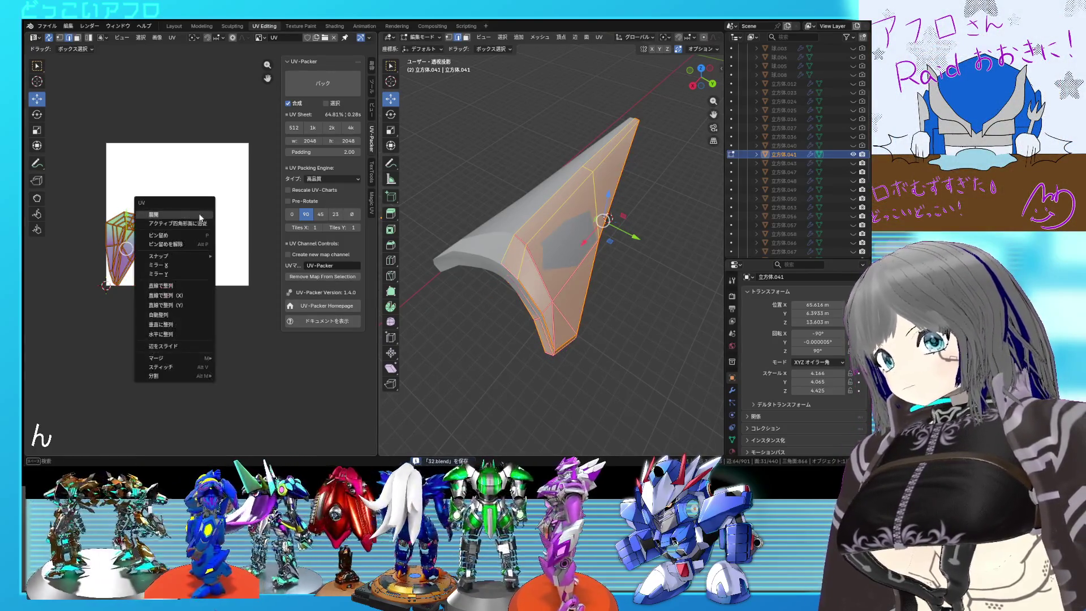
left_click(200, 217)
Select a linked strip of the wedge, move its UVs aside and pin them
middle_click_drag(530, 254, 517, 167)
left_click(517, 168)
key("l")
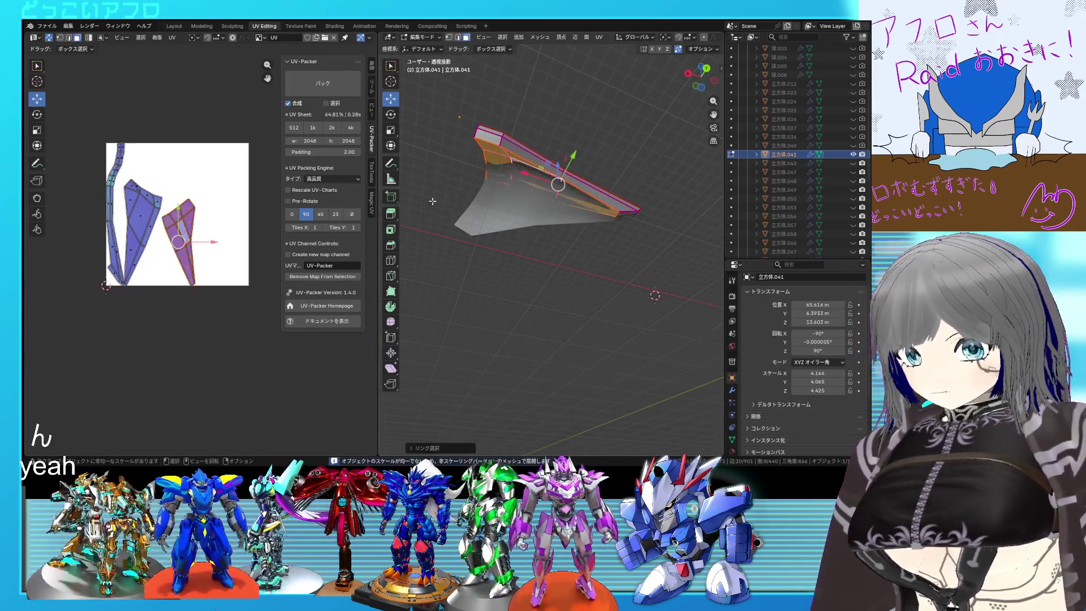
scroll(195, 243, "down", 6)
key("g")
left_click(163, 291)
right_click(163, 292)
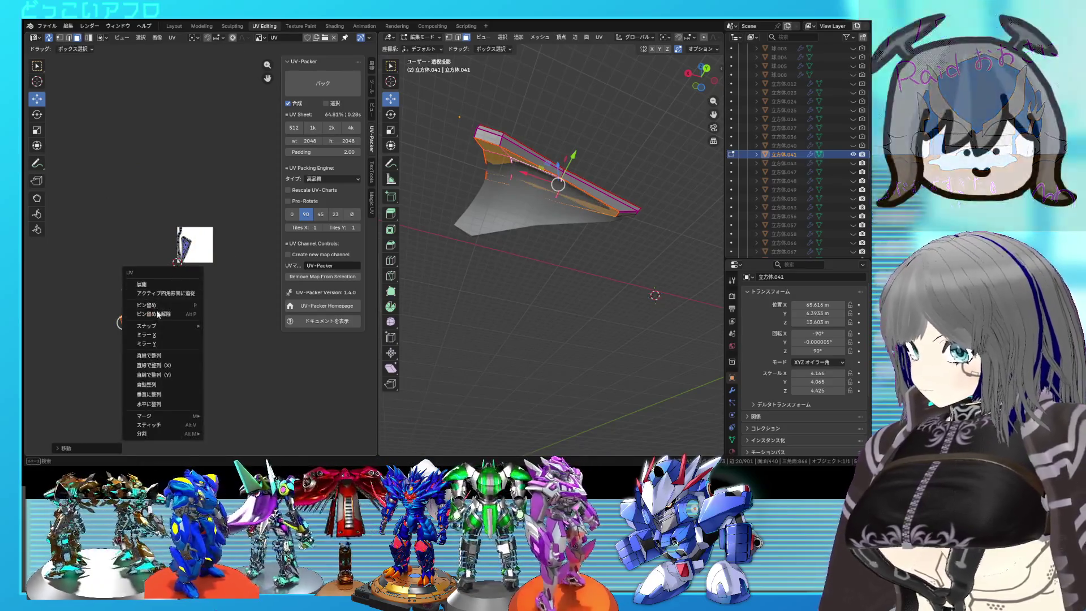
left_click(168, 308)
Mark additional seams on the wedge at the left strip's vertices
scroll(209, 240, "up", 8)
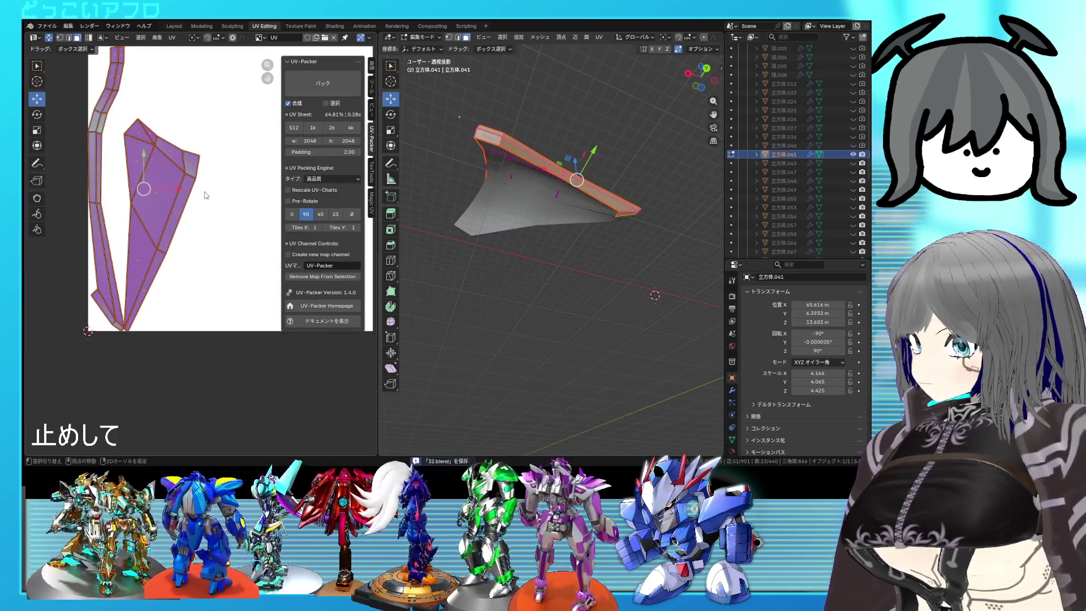
middle_click_drag(206, 195, 246, 231)
left_click(138, 172)
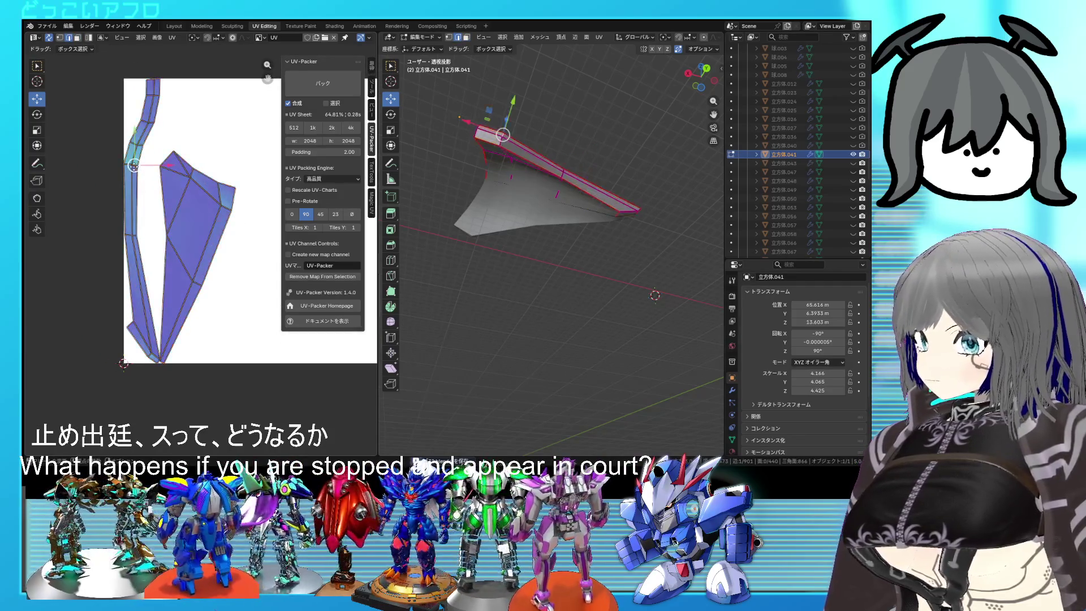
left_click(130, 164)
middle_click_drag(509, 244, 561, 286)
key("ctrl+e")
left_click(554, 282)
Re-unwrap the whole wedge with its new seams and save the file
scroll(259, 271, "down", 3)
key("a")
mouse_move(254, 343)
left_mouse_down()
mouse_move(165, 228)
mouse_move(140, 144)
left_mouse_up()
key("u")
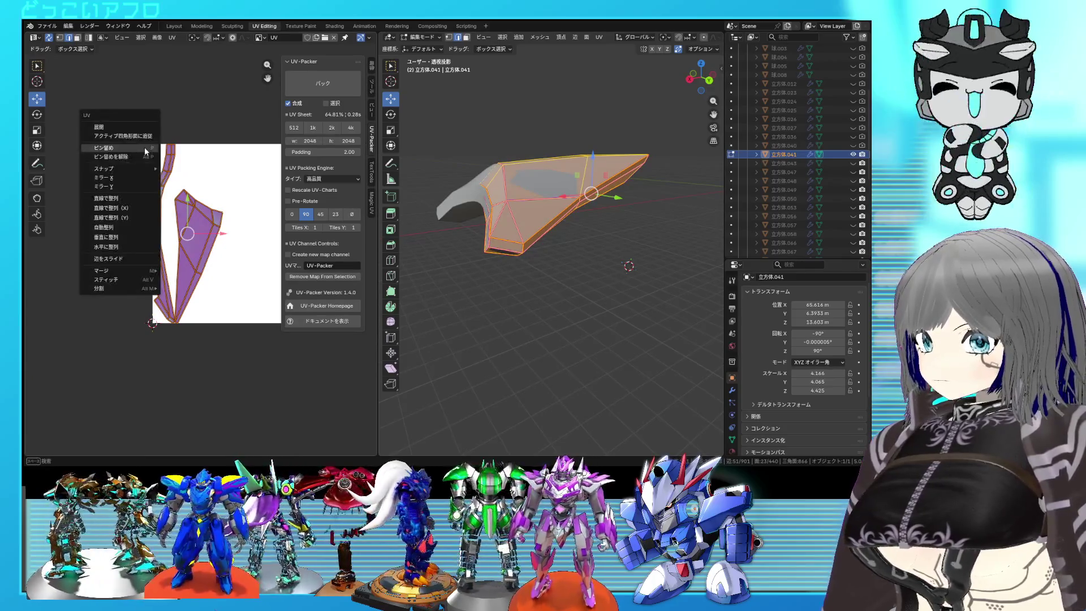
left_click(141, 132)
key("3")
left_click(481, 238, "alt")
key("ctrl+s")
Inspect the wedge from a low side view, then reveal the hidden helmet parts
middle_click_drag(480, 238, 540, 268)
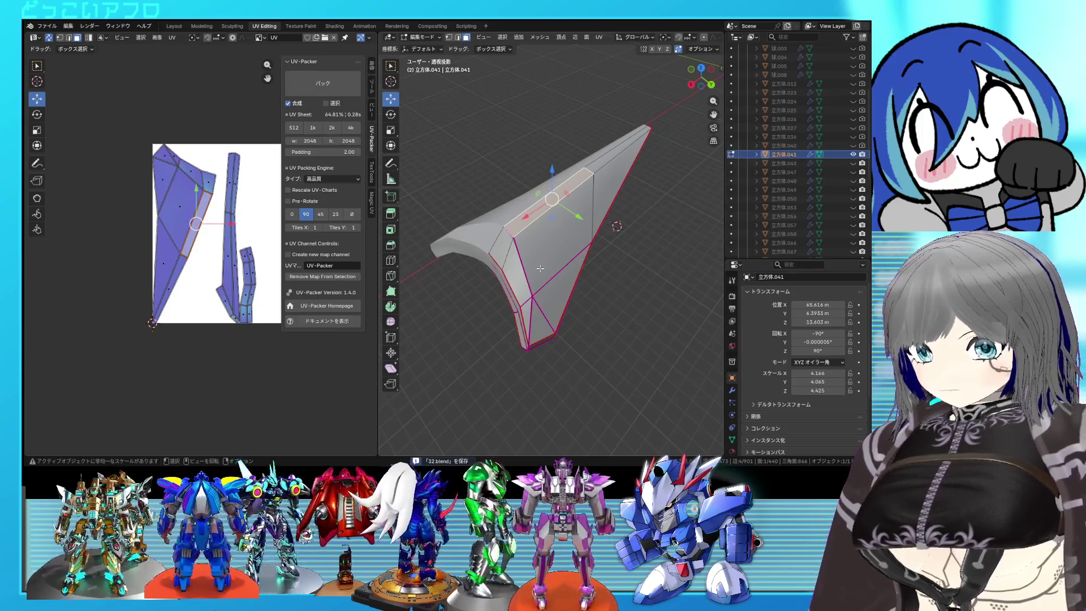
middle_click_drag(600, 255, 539, 229)
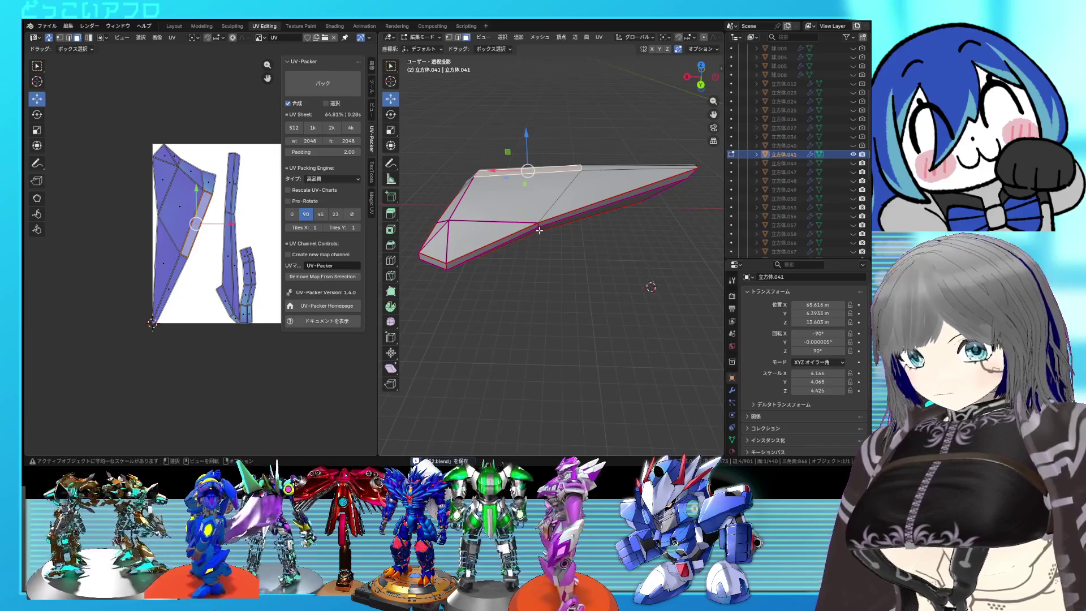
key("alt+h")
scroll(271, 298, "down", 3)
Select all faces of 立方体.041 and unwrap it once more
key("a")
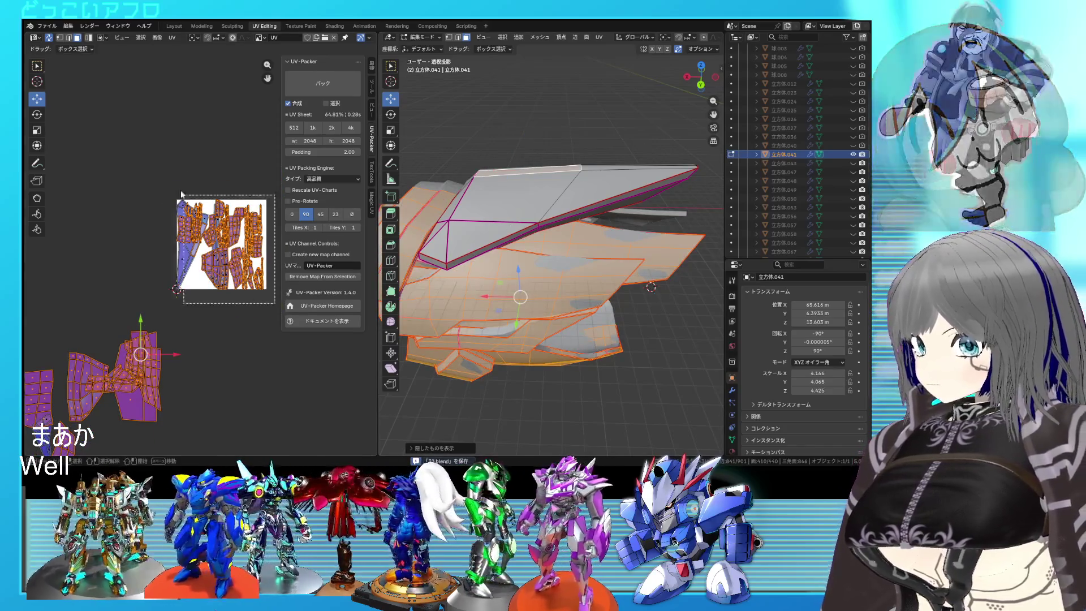
key("u")
left_click(168, 167)
middle_click_drag(441, 274, 543, 196)
mouse_move(537, 251)
middle_mouse_down()
mouse_move(639, 252)
mouse_move(707, 226)
middle_mouse_up()
Hide 立方体.041, select 立方体.043, frame it and enter Edit Mode
key("Tab")
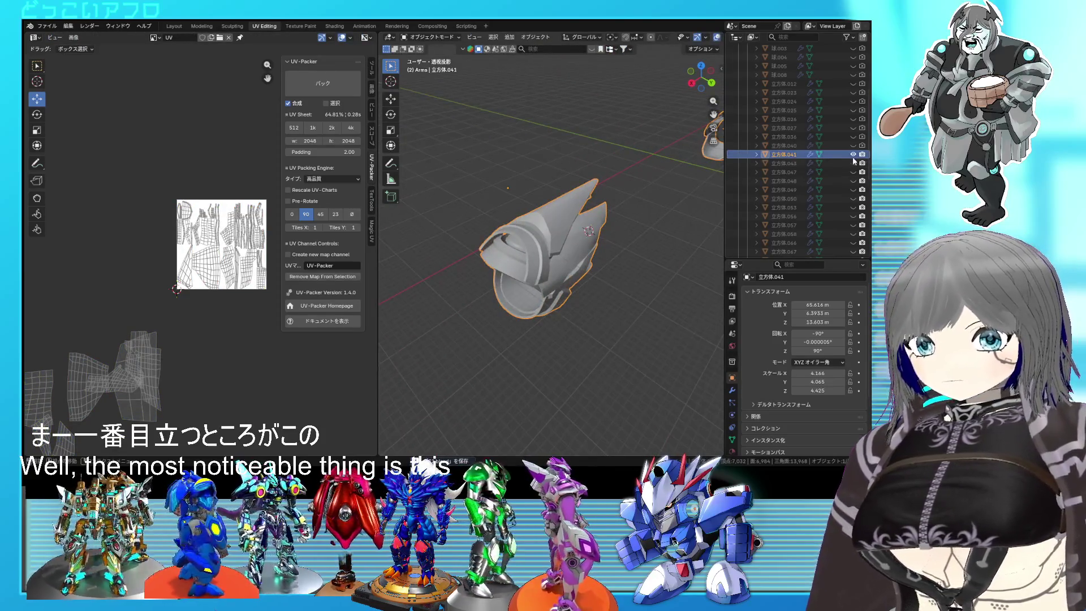
left_click(853, 154)
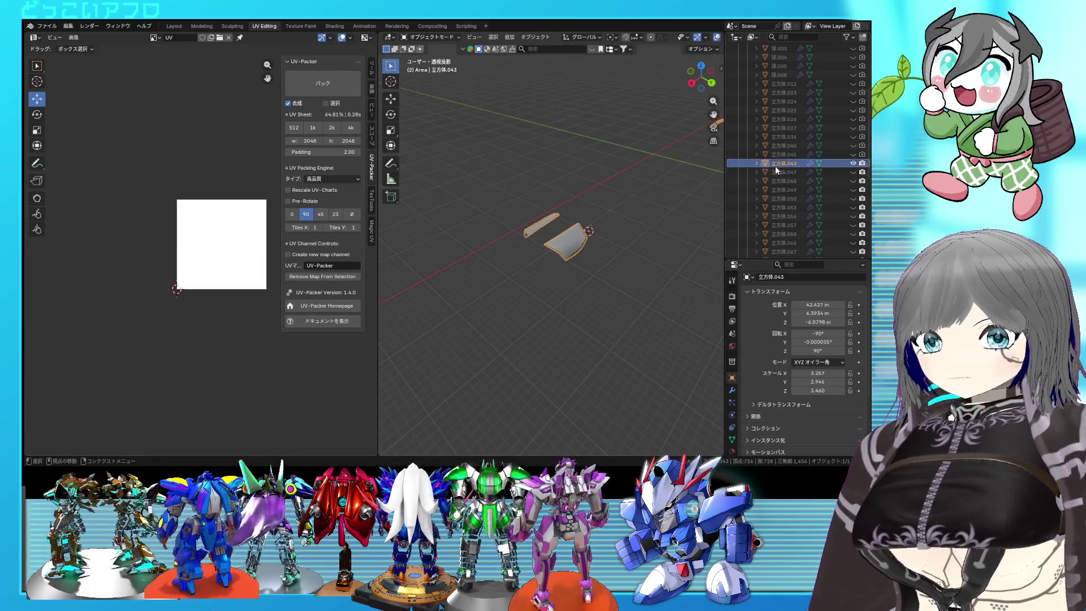
left_click(775, 165)
key("KP_Decimal")
key("Tab")
Stand the part upright and box-select its inner faces
mouse_move(504, 195)
middle_mouse_down()
mouse_move(657, 392)
mouse_move(628, 298)
mouse_move(586, 284)
middle_mouse_up()
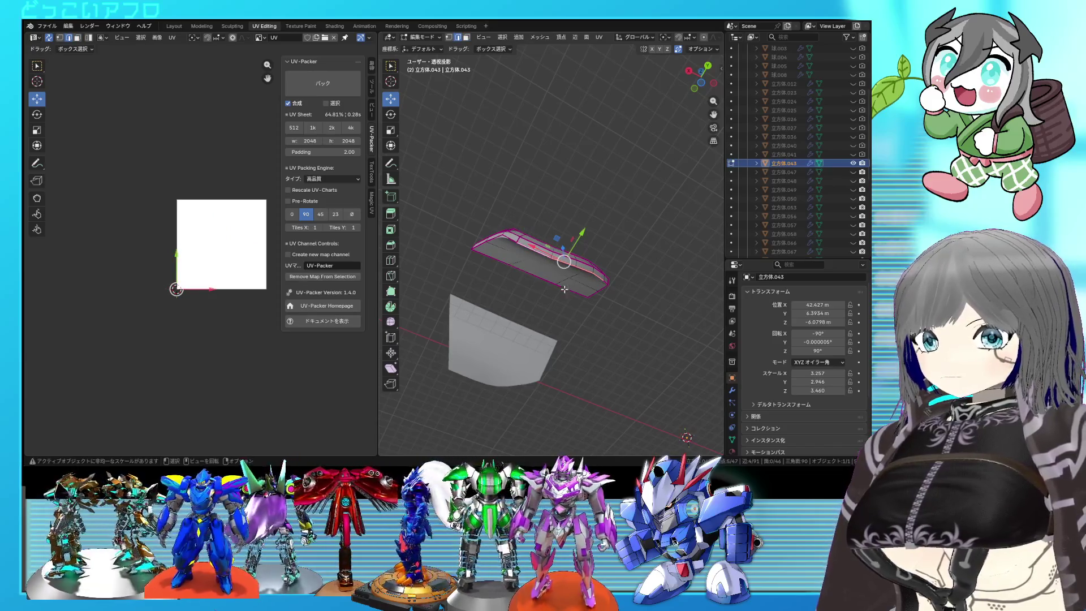
mouse_move(572, 273)
middle_mouse_down()
mouse_move(569, 263)
mouse_move(582, 296)
mouse_move(564, 304)
middle_mouse_up()
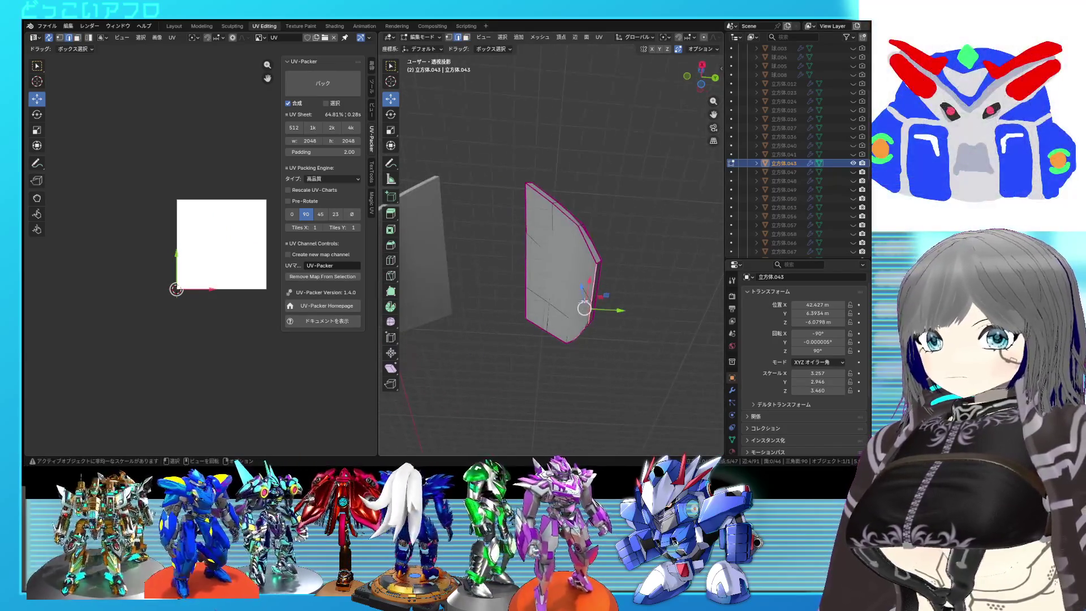
left_click_drag(542, 258, 542, 258)
middle_click_drag(542, 258, 608, 290)
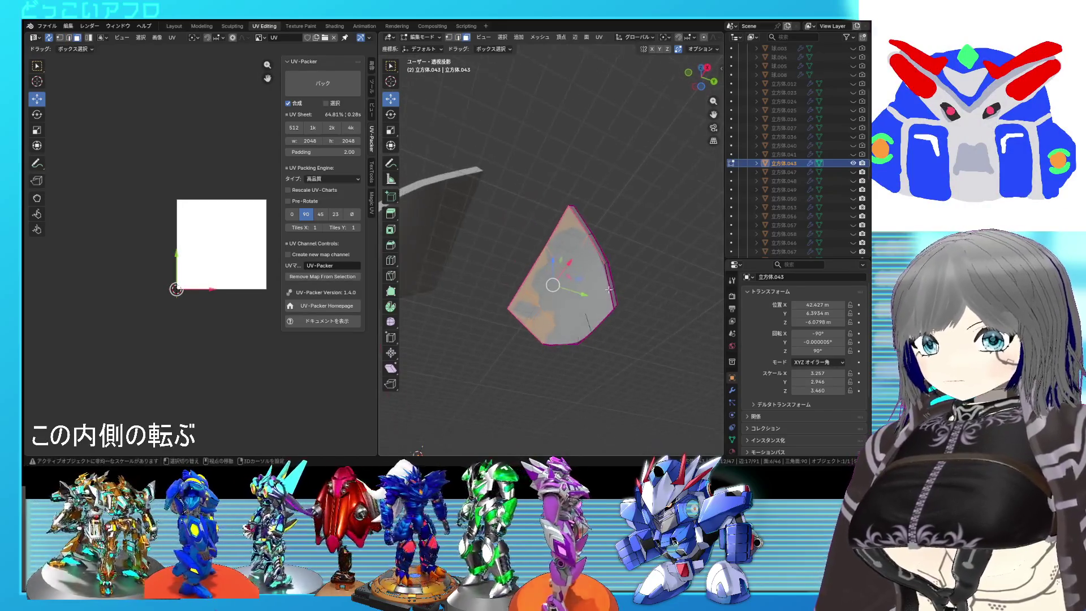
Delete the ten selected inner faces of 立方体.043 using X-ray view
key("shift+z")
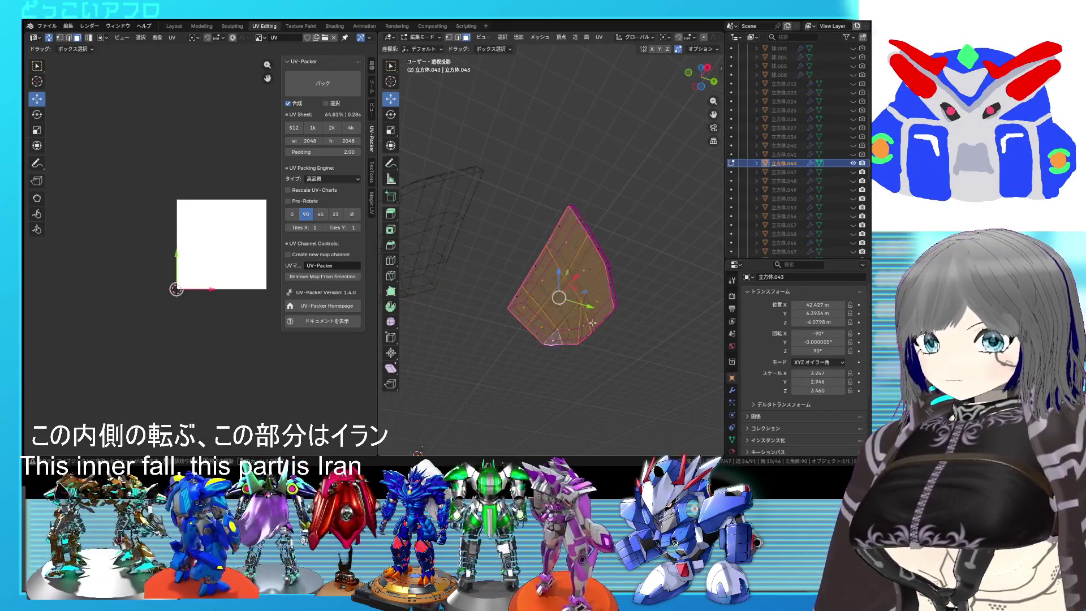
key("x")
left_click(588, 322)
key("shift+z")
mouse_move(589, 322)
middle_mouse_down()
mouse_move(531, 337)
mouse_move(526, 319)
mouse_move(544, 317)
mouse_move(573, 358)
mouse_move(542, 317)
mouse_move(538, 265)
mouse_move(519, 273)
middle_mouse_up()
Mark a seam on an edge loop, then on three more edges
left_click(547, 316, "alt")
right_click(573, 358)
left_click(543, 340)
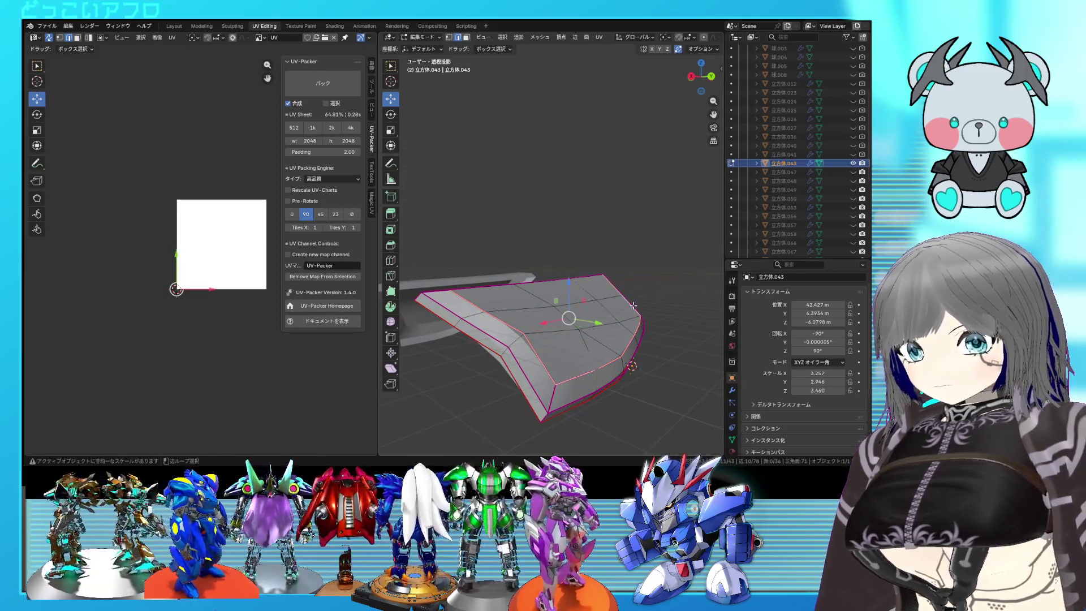
left_click(616, 300, "alt+shift")
right_click(608, 301)
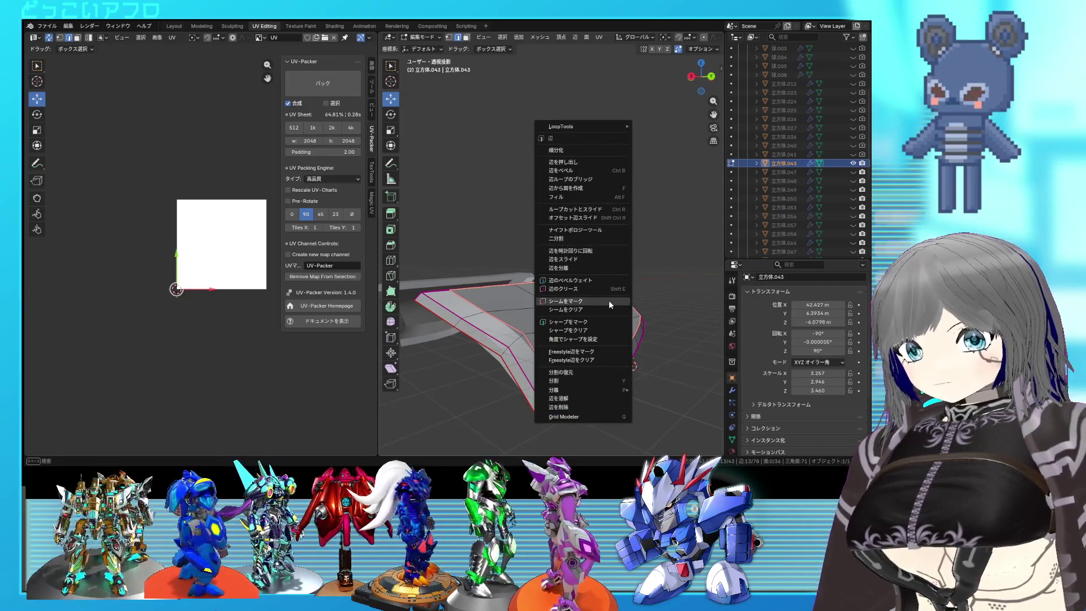
left_click(608, 300)
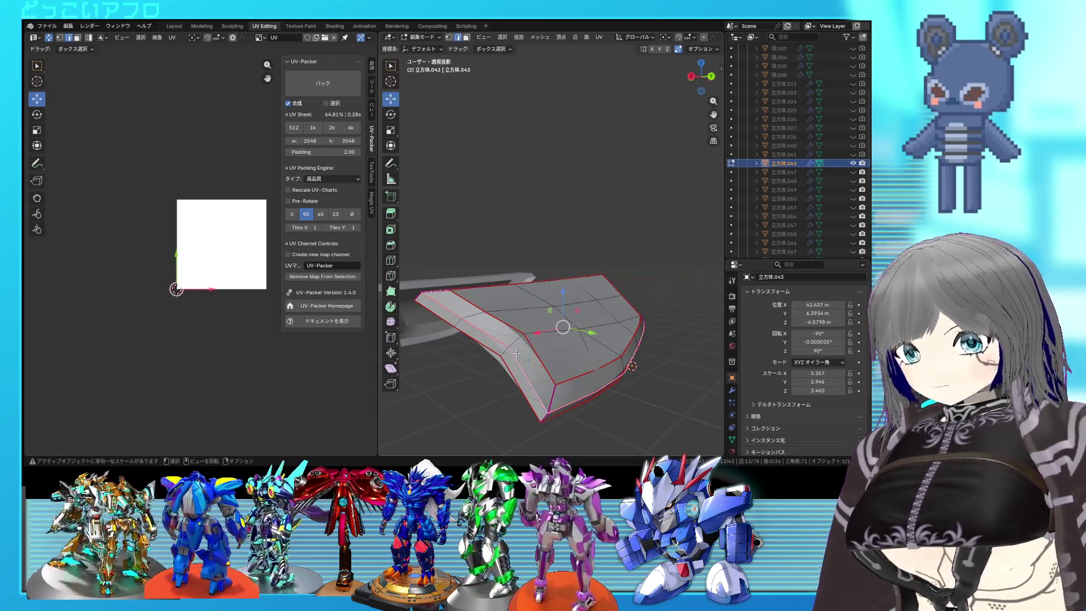
Mark seams on the corner edges of the part
left_click(517, 342)
middle_click_drag(504, 353, 525, 360)
right_click(492, 392, "shift")
middle_click_drag(480, 395, 622, 369)
right_click(643, 344)
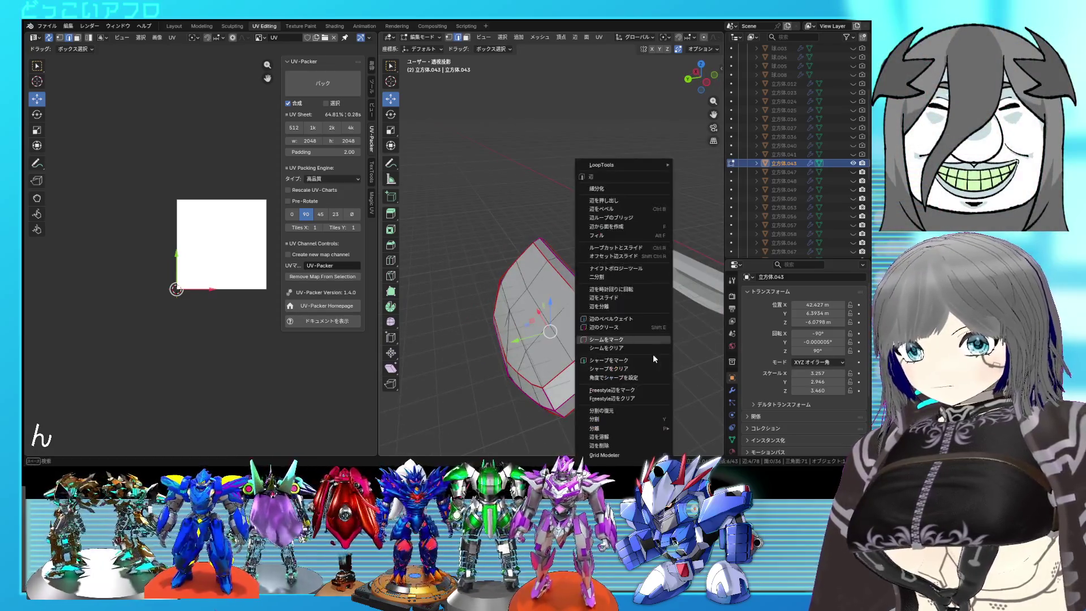
left_click(648, 345)
Unwrap all of 立方体.043 into UV islands
key("a")
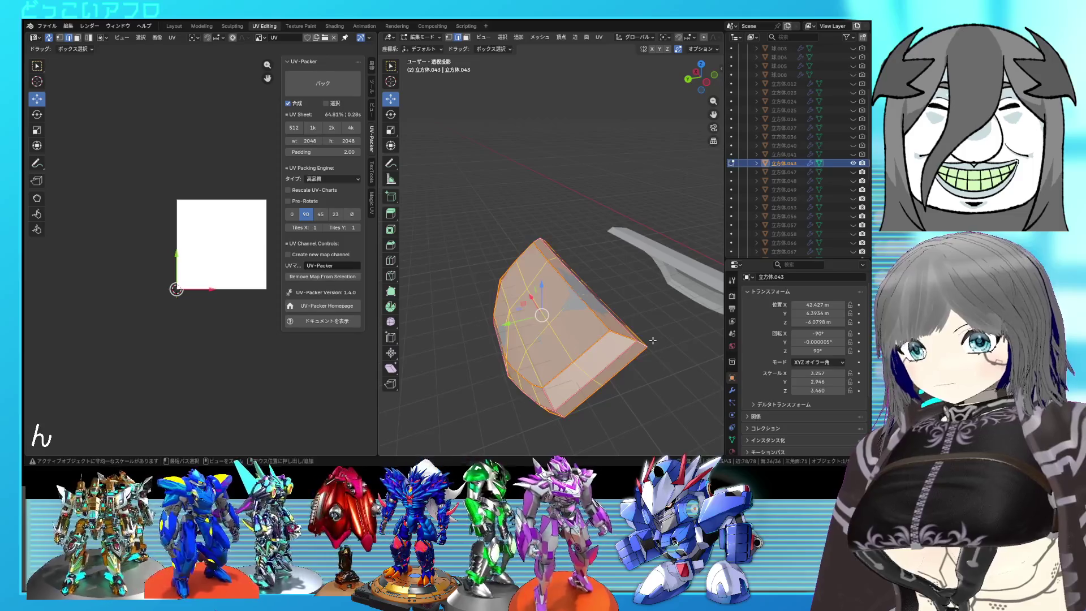
key("u")
left_click(161, 224)
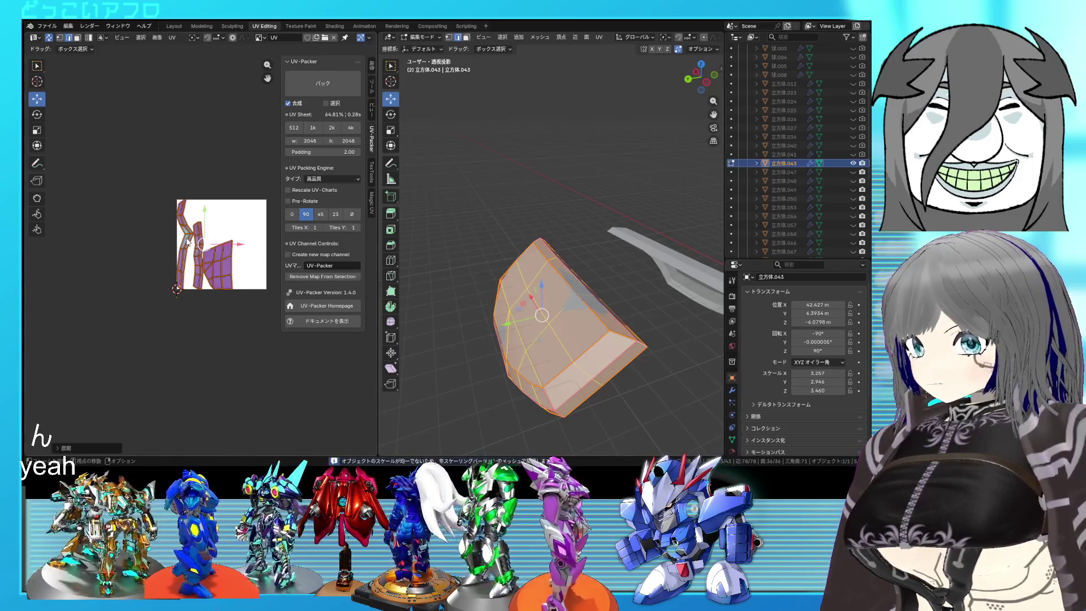
scroll(187, 244, "up", 3)
Mark a seam on the selected island's edges, re-unwrap the mesh and save
left_click(175, 212)
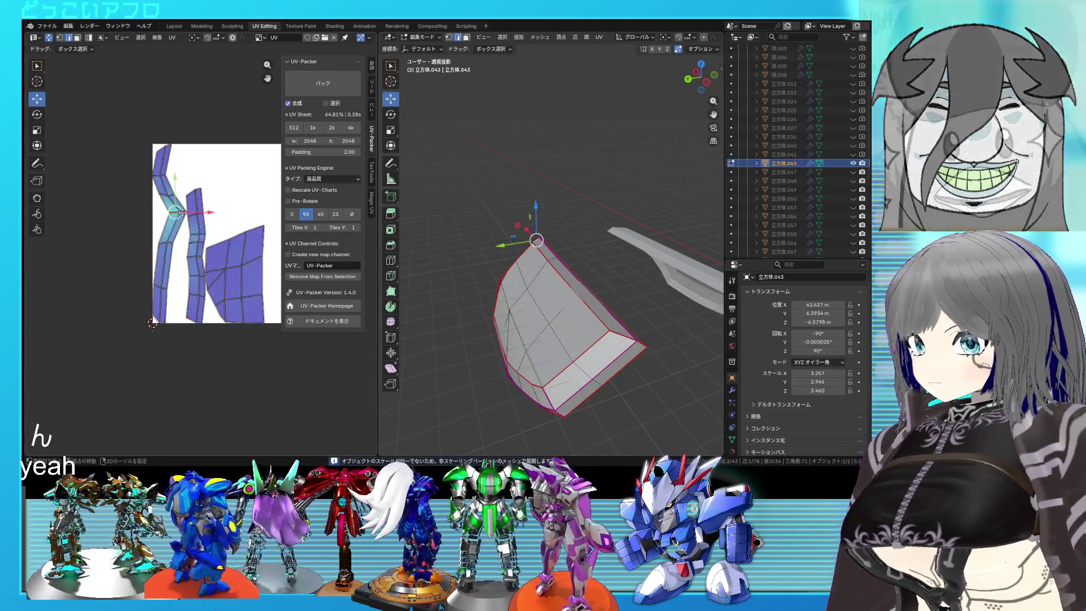
key("ctrl+e")
left_click(547, 300)
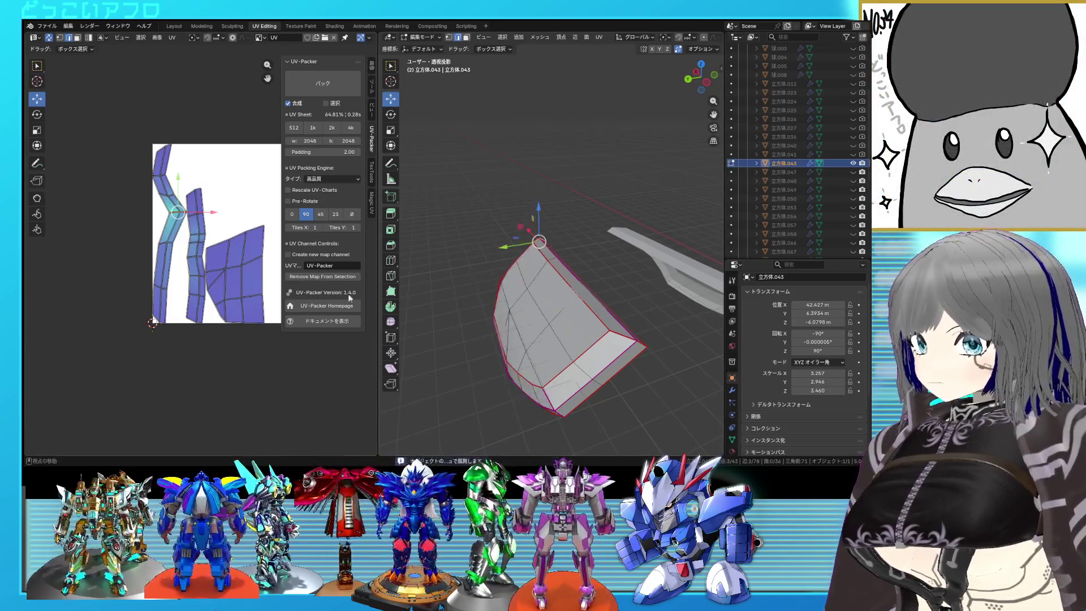
key("a")
key("u")
left_click(182, 233)
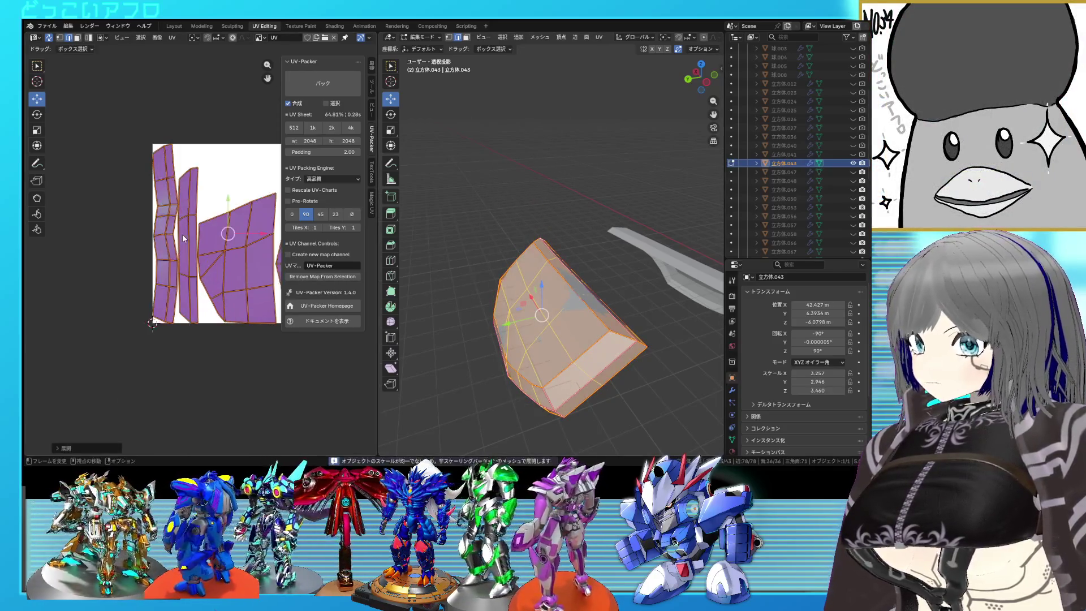
scroll(572, 317, "down", 2)
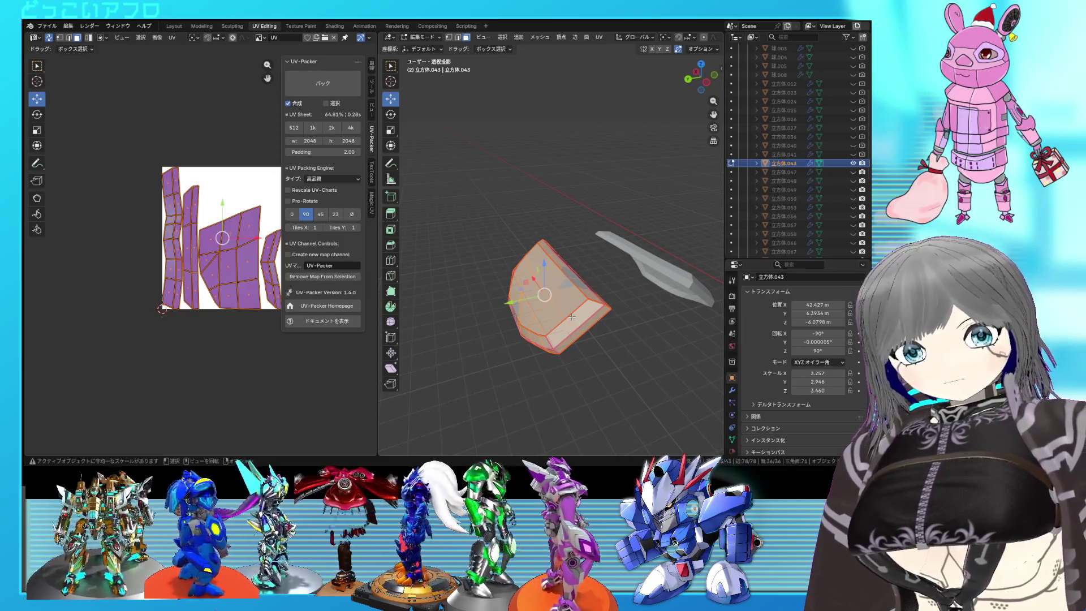
key("ctrl+s")
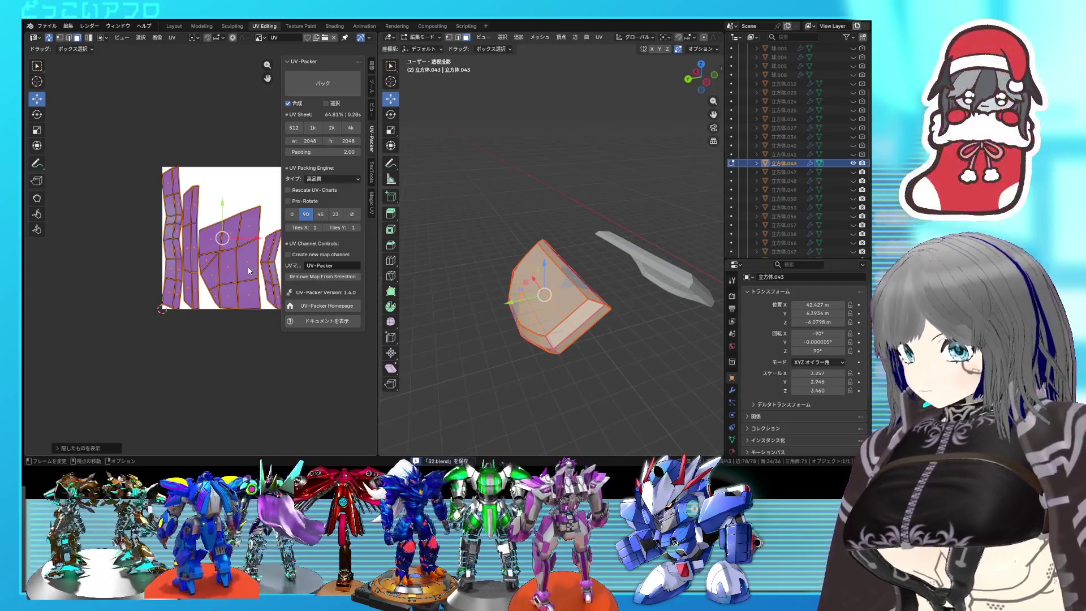
Reveal all hidden UV islands, check a face, and return to Object Mode
key("alt+h")
scroll(249, 271, "down", 1)
scroll(565, 293, "down", 2)
middle_click_drag(565, 293, 589, 297)
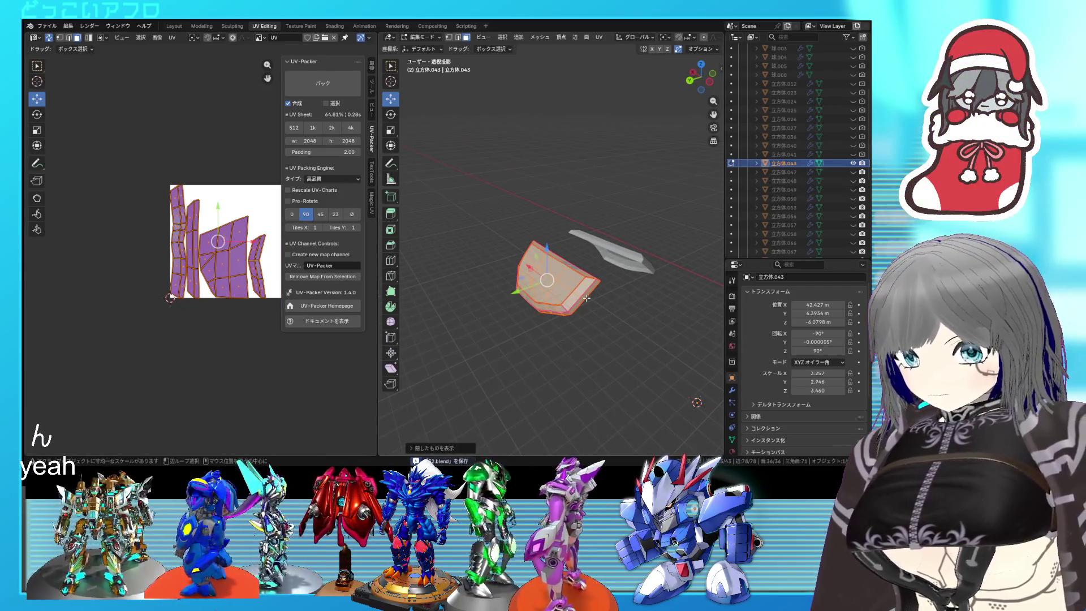
left_click(570, 297)
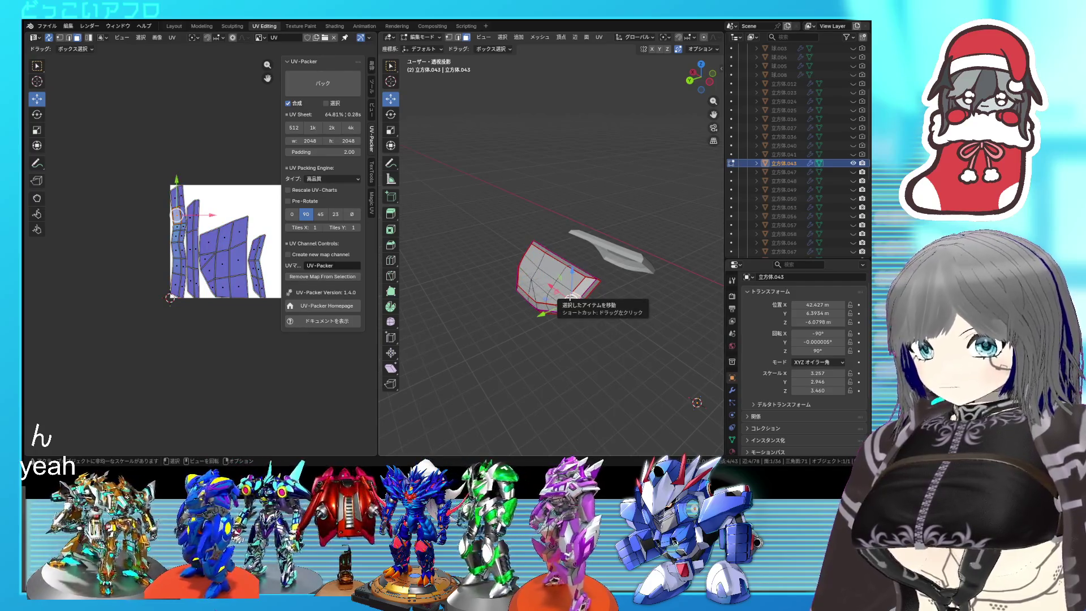
left_click(569, 299)
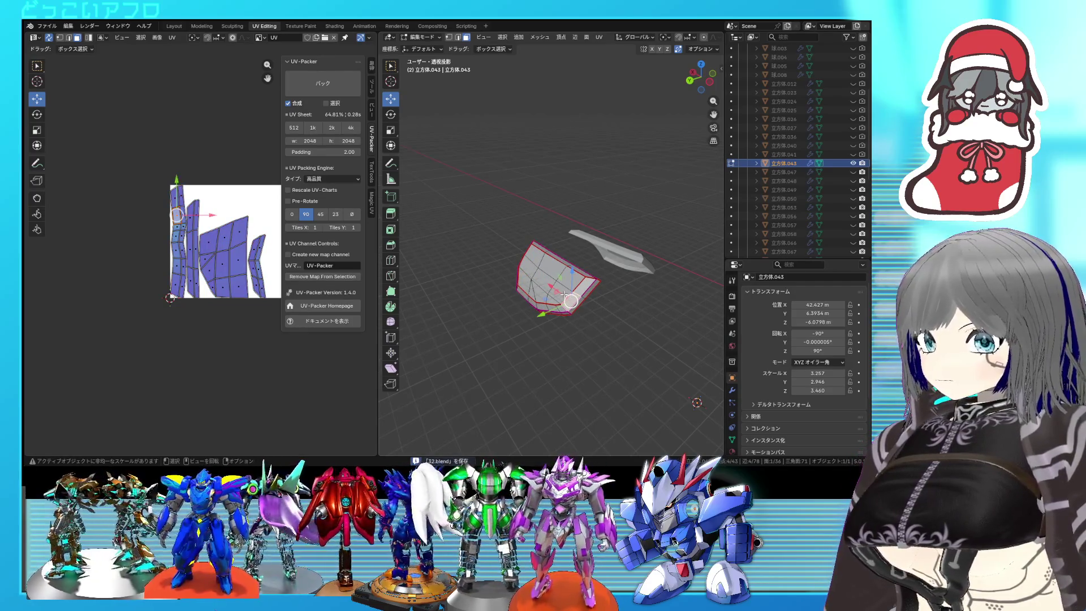
key("Tab")
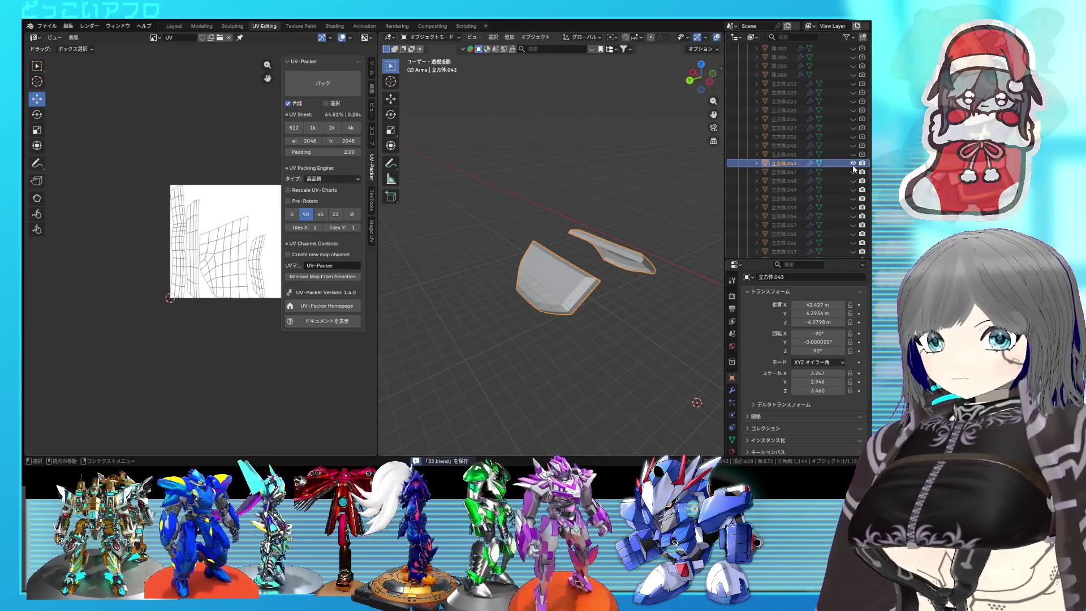
Hide the finished curved piece and put 立方体.047 into Edit Mode, viewing its underside band
key("h")
left_click(784, 172)
key("Tab")
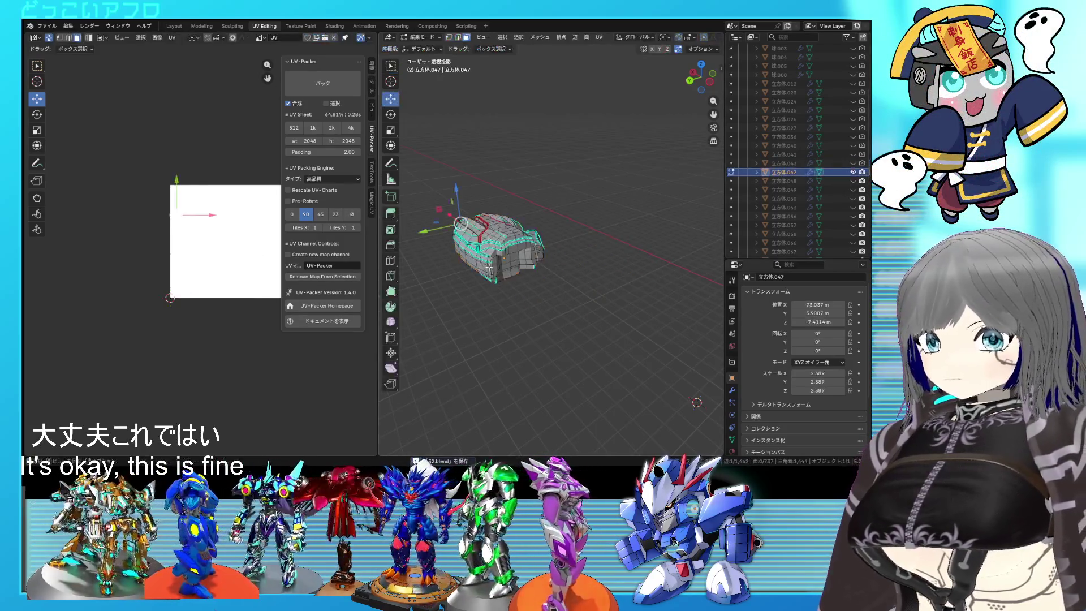
mouse_move(521, 320)
middle_mouse_down()
mouse_move(513, 304)
mouse_move(556, 245)
mouse_move(603, 246)
middle_mouse_up()
scroll(583, 252, "up", 4)
scroll(619, 226, "up", 6)
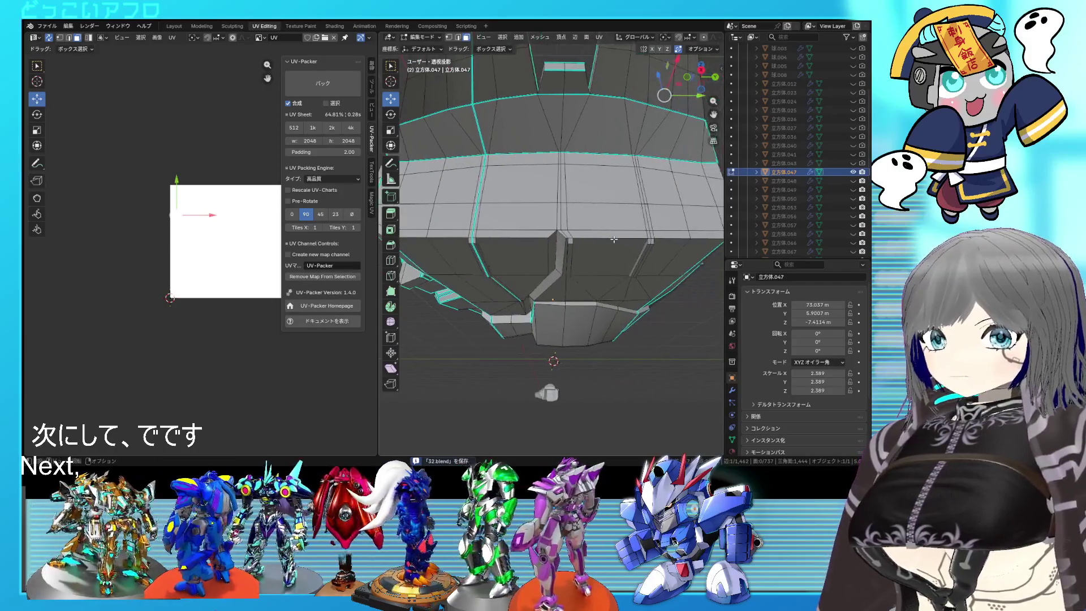
scroll(611, 242, "down", 2)
middle_click_drag(611, 242, 564, 272)
Select a vertical edge path on the lower band in edge mode, then save the file
key("2")
left_click(553, 293)
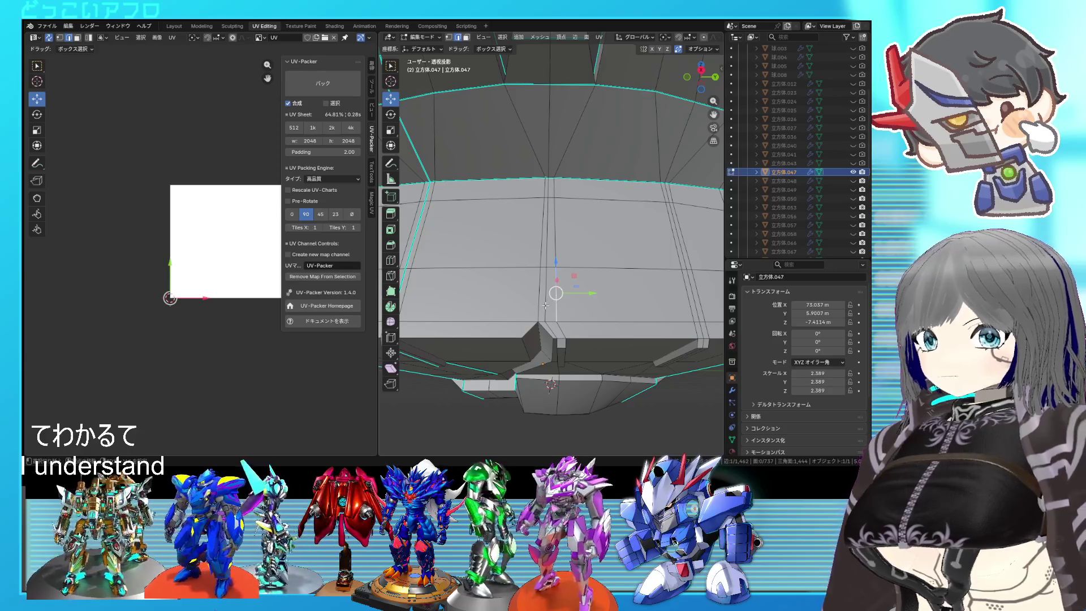
left_click(544, 232, "shift")
left_click(543, 242)
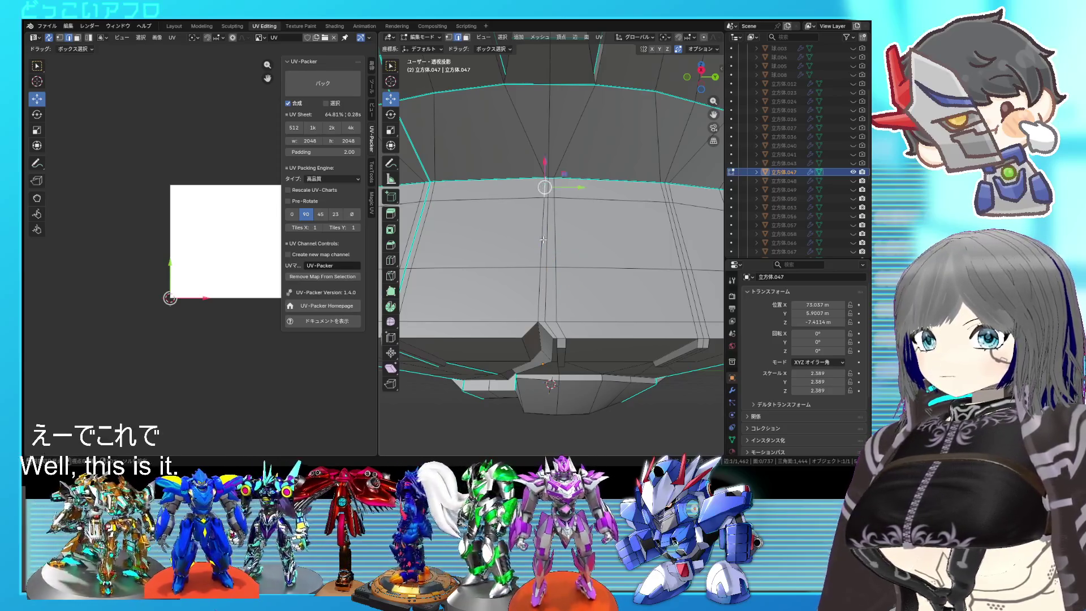
left_click(544, 295, "ctrl")
key("ctrl+s")
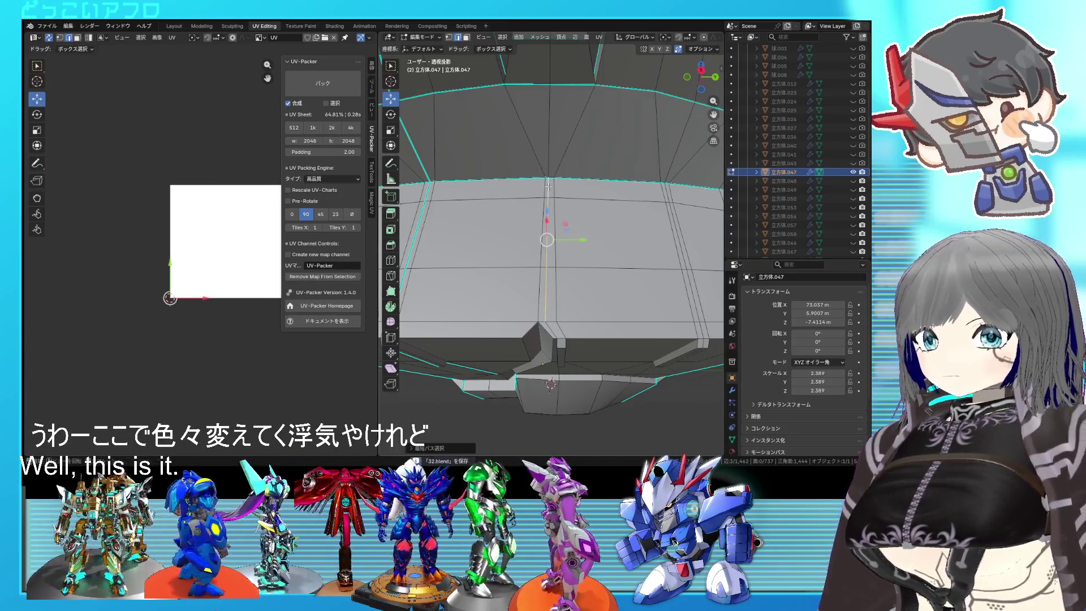
Edge-slide the selected vertical edge slightly sideways along the band, twice
key("g")
key("g")
left_click(531, 225)
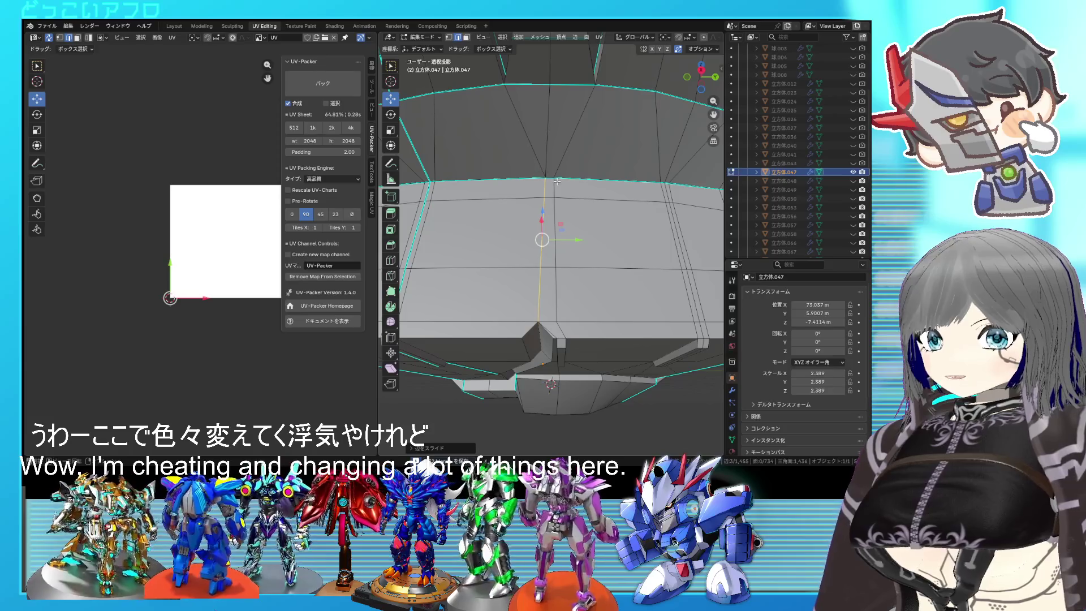
key("g")
key("g")
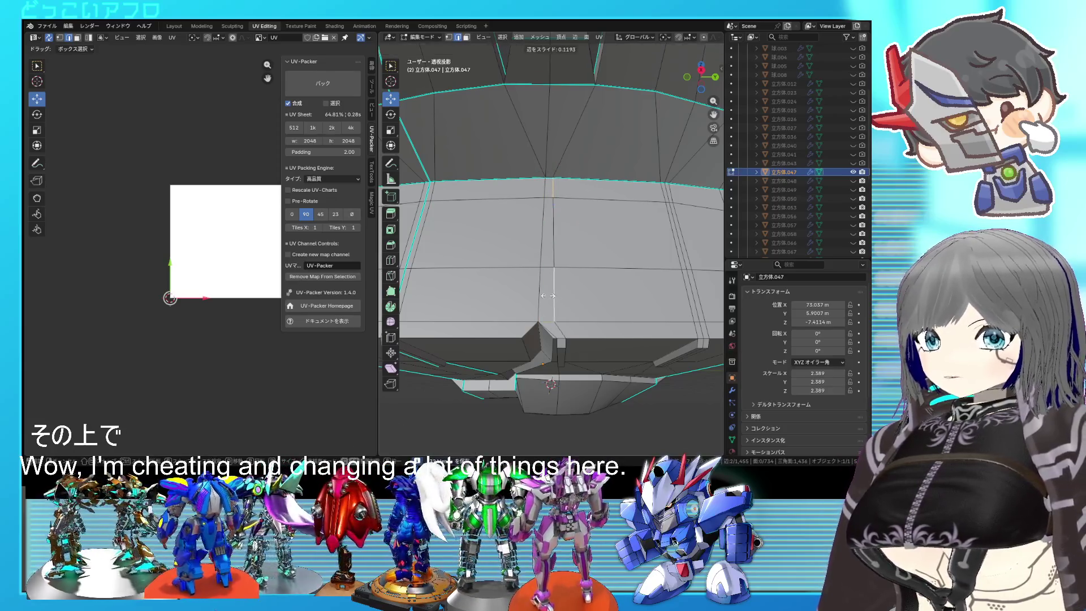
left_click(473, 282)
scroll(629, 226, "down", 5)
middle_click_drag(611, 235, 618, 224)
scroll(617, 224, "up", 4)
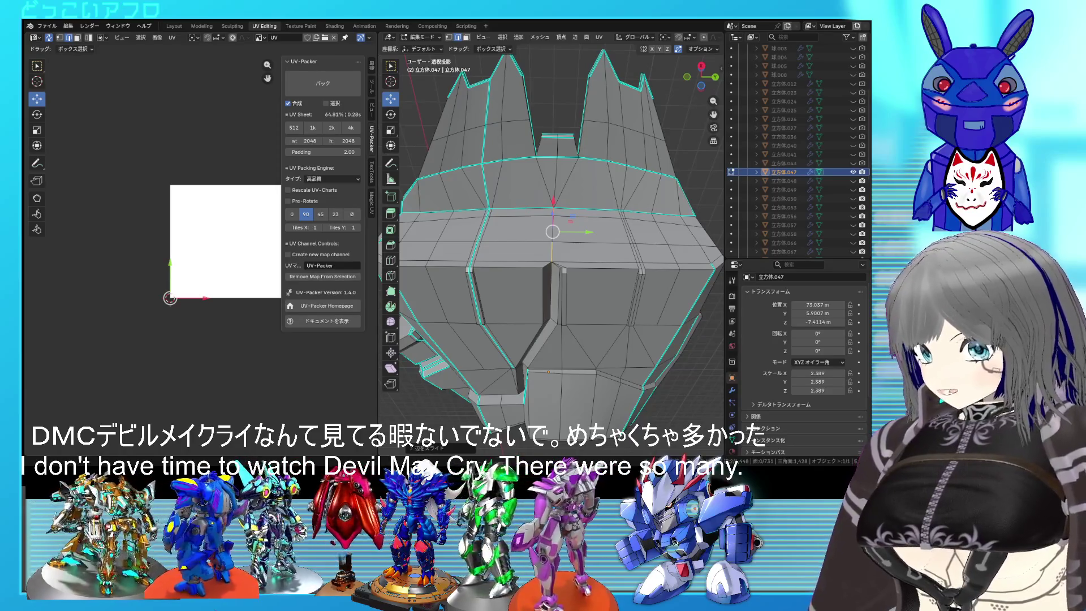
scroll(440, 281, "down", 4)
mouse_move(440, 281)
middle_mouse_down()
mouse_move(581, 364)
mouse_move(574, 374)
mouse_move(602, 317)
middle_mouse_up()
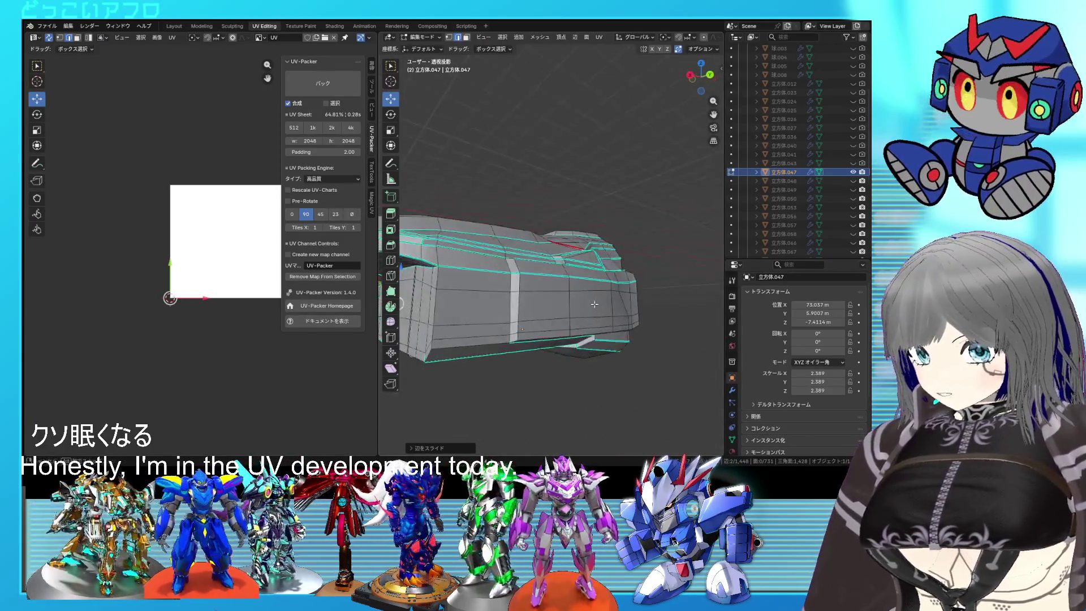
scroll(610, 288, "up", 5)
scroll(620, 258, "down", 3)
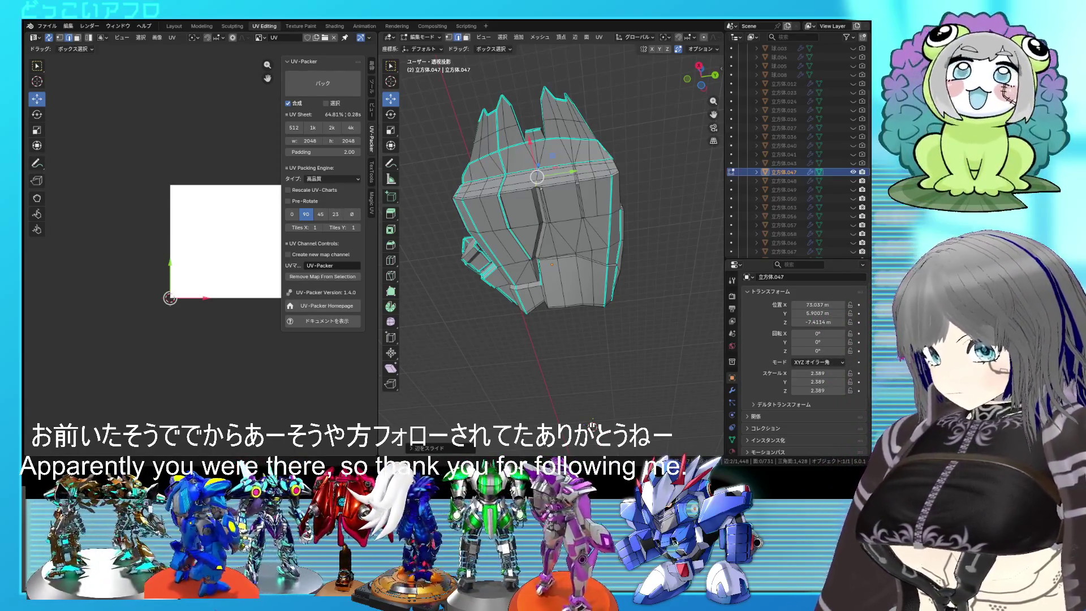
mouse_move(416, 241)
middle_mouse_down()
mouse_move(460, 311)
mouse_move(596, 316)
middle_mouse_up()
scroll(460, 311, "down", 3)
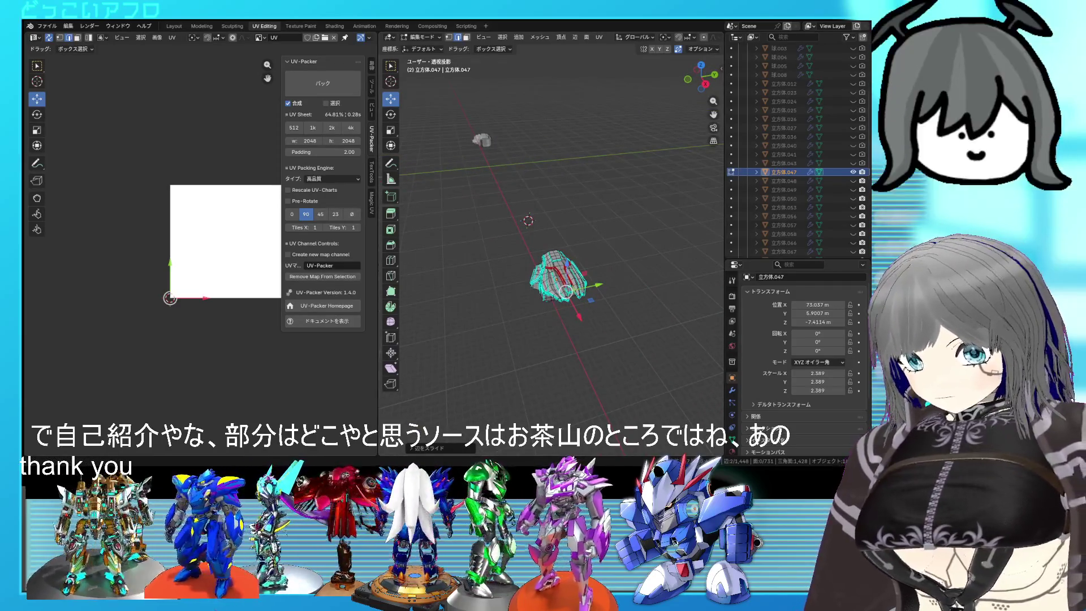
key("space")
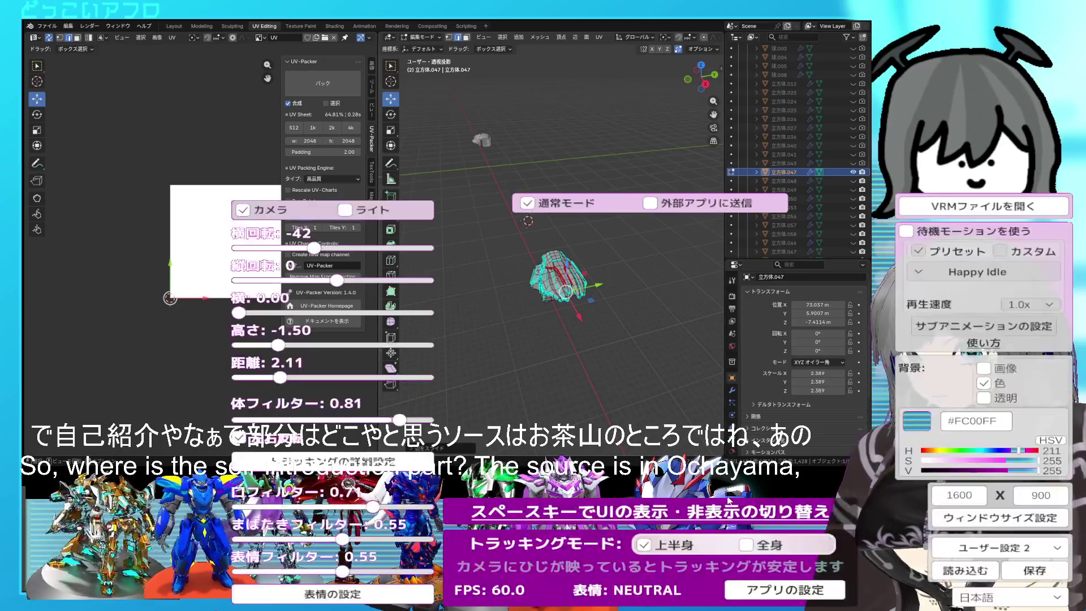
left_click(996, 548)
left_click(996, 471)
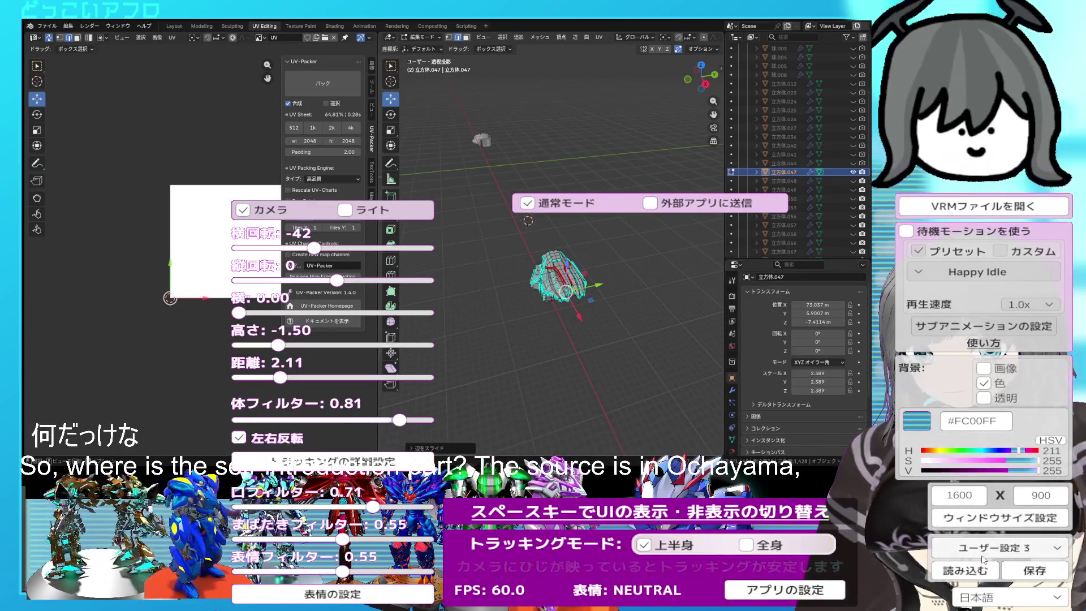
key("space")
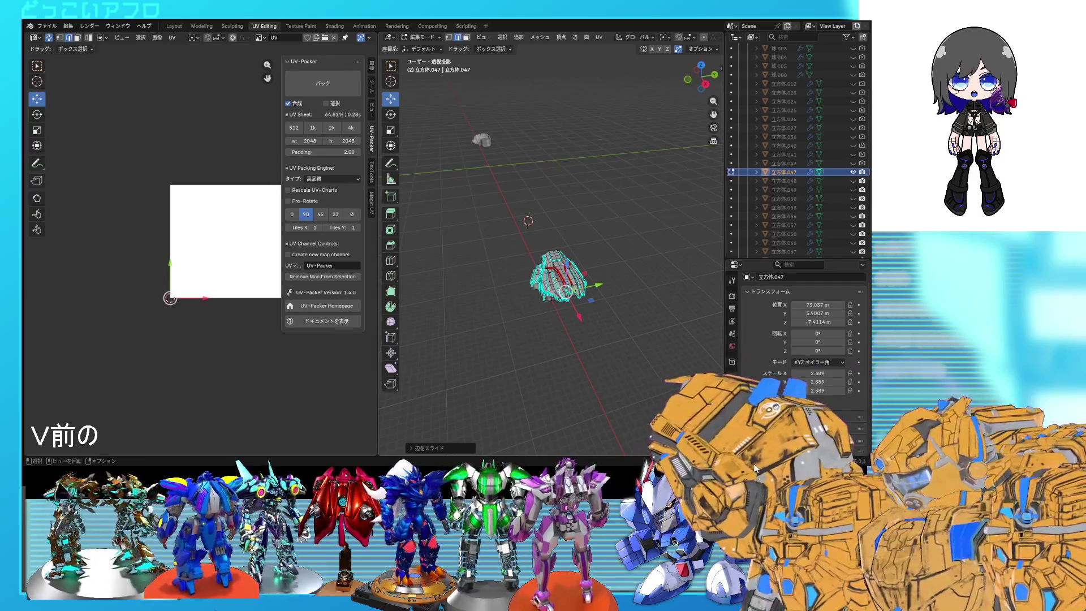
key("space")
left_click_drag(283, 377, 312, 377)
left_click_drag(267, 345, 274, 344)
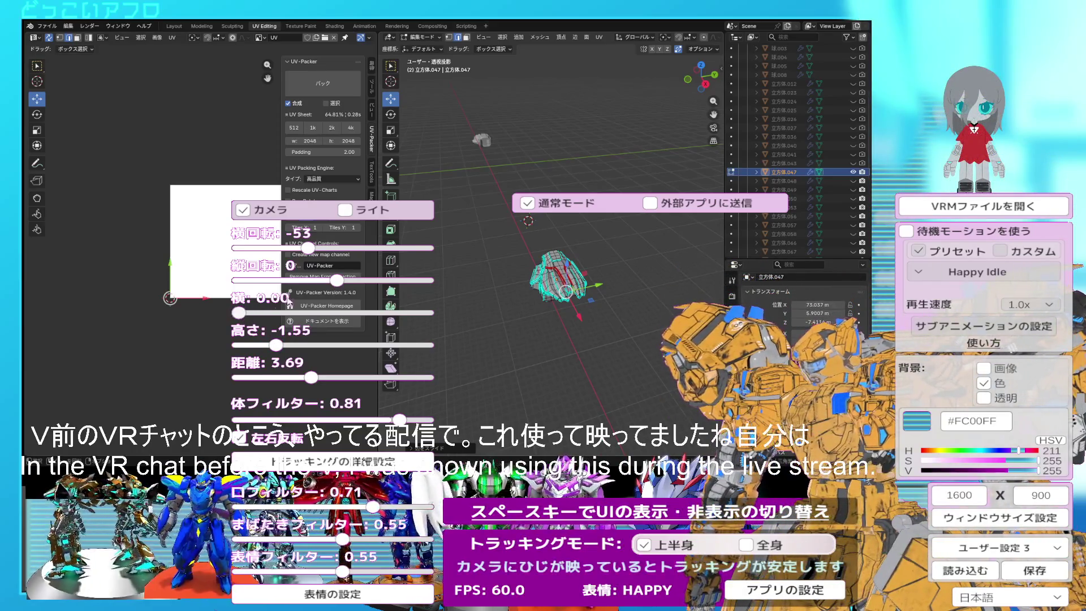
mouse_move(308, 248)
left_mouse_down()
mouse_move(287, 248)
mouse_move(347, 248)
mouse_move(320, 248)
left_mouse_up()
key("space")
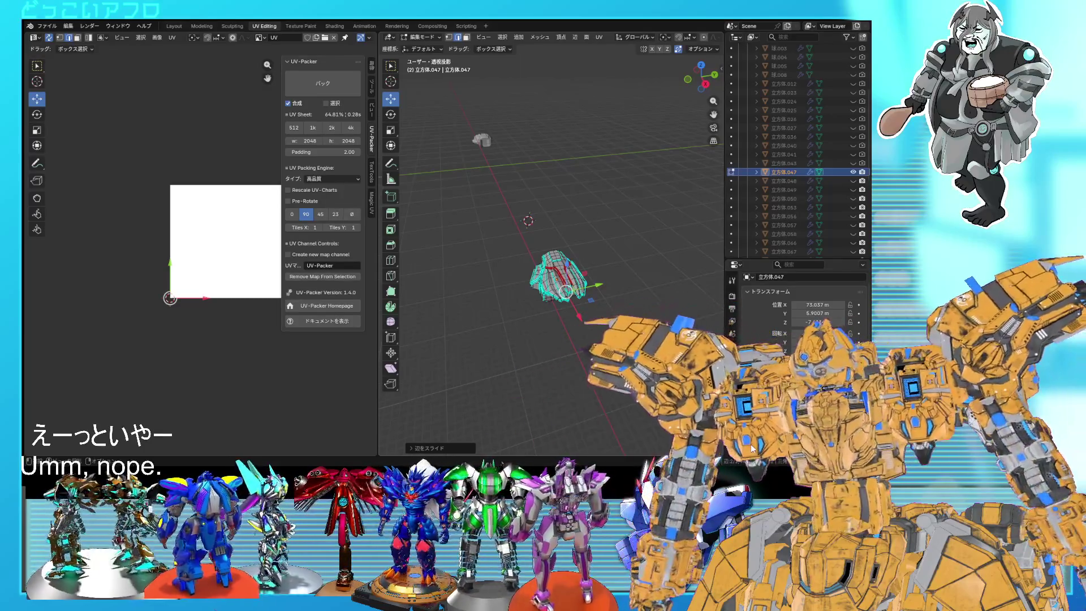
key("space")
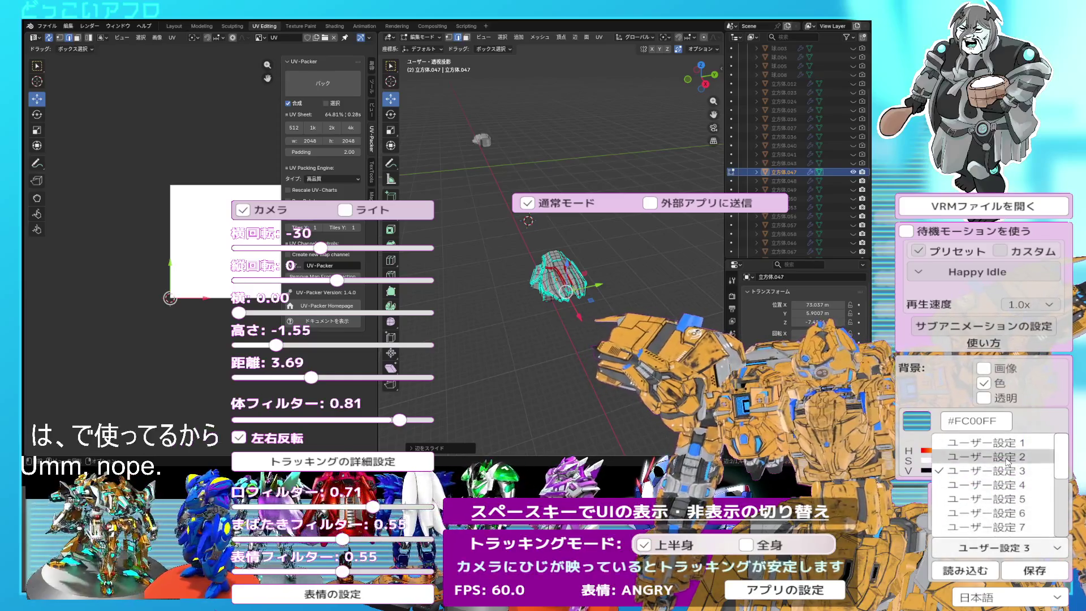
left_click(996, 456)
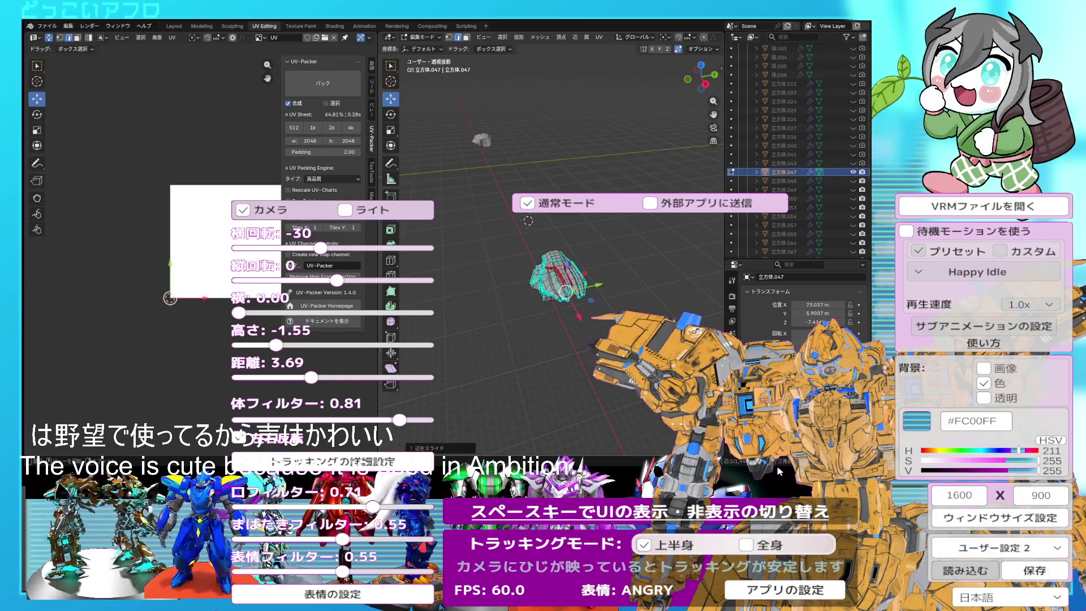
key("space")
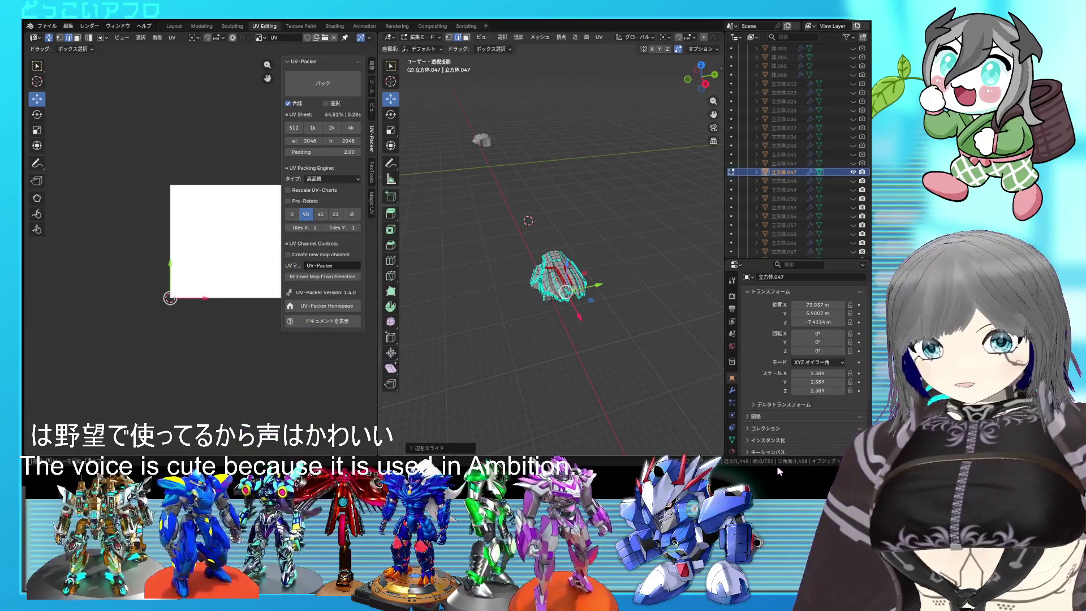
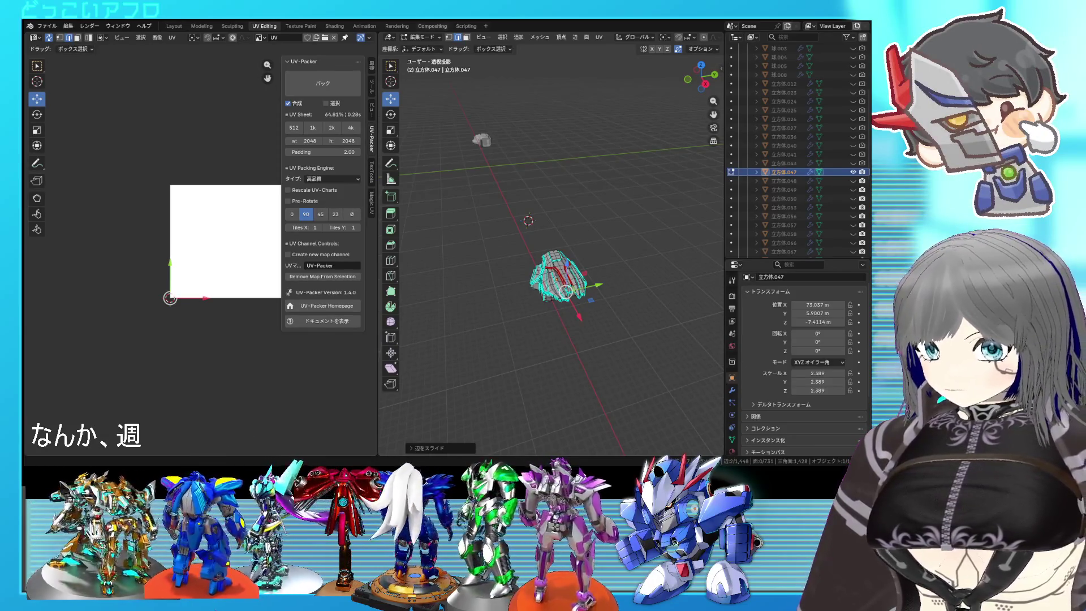
Edge-slide two selected edge loops on the arm armor part into new positions
mouse_move(499, 345)
middle_mouse_down()
mouse_move(590, 288)
mouse_move(537, 234)
middle_mouse_up()
scroll(511, 328, "up", 5)
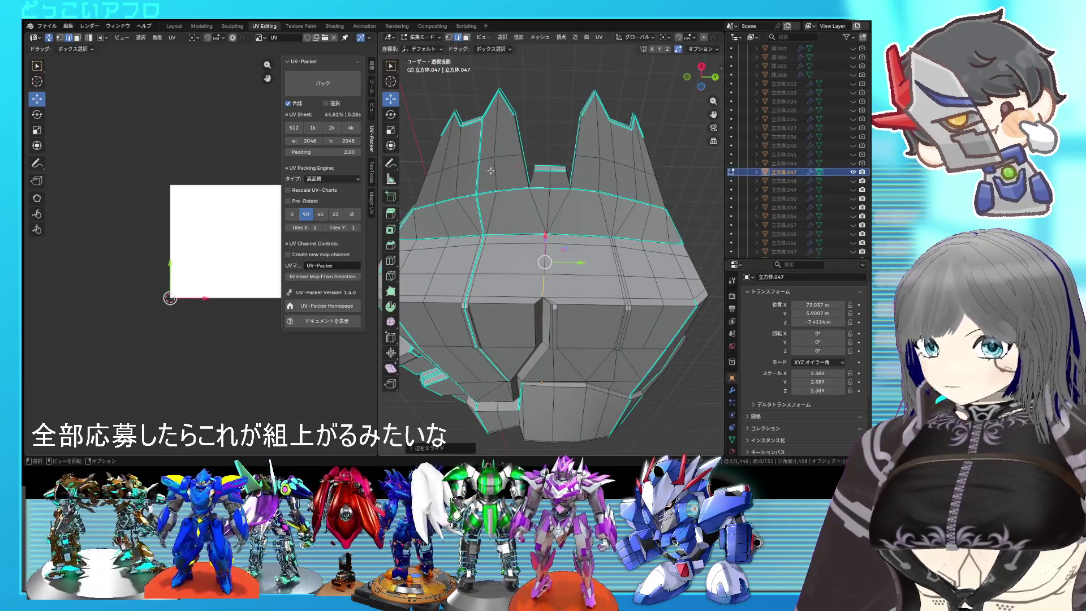
scroll(491, 180, "down", 5)
mouse_move(491, 180)
middle_mouse_down()
mouse_move(623, 301)
mouse_move(592, 250)
mouse_move(582, 280)
middle_mouse_up()
scroll(592, 250, "up", 4)
scroll(597, 276, "up", 3)
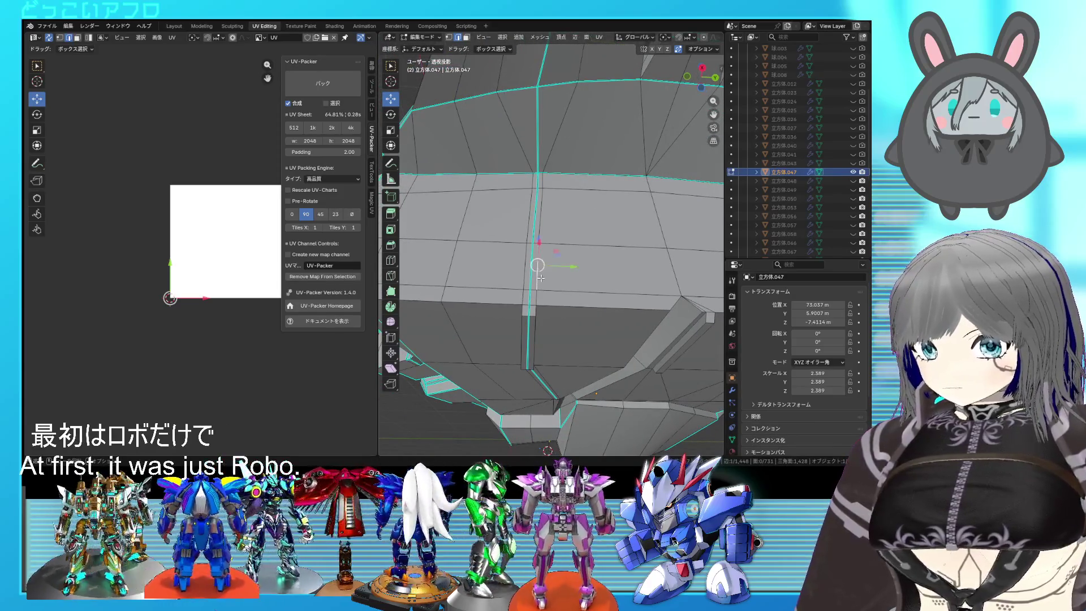
key("g")
key("g")
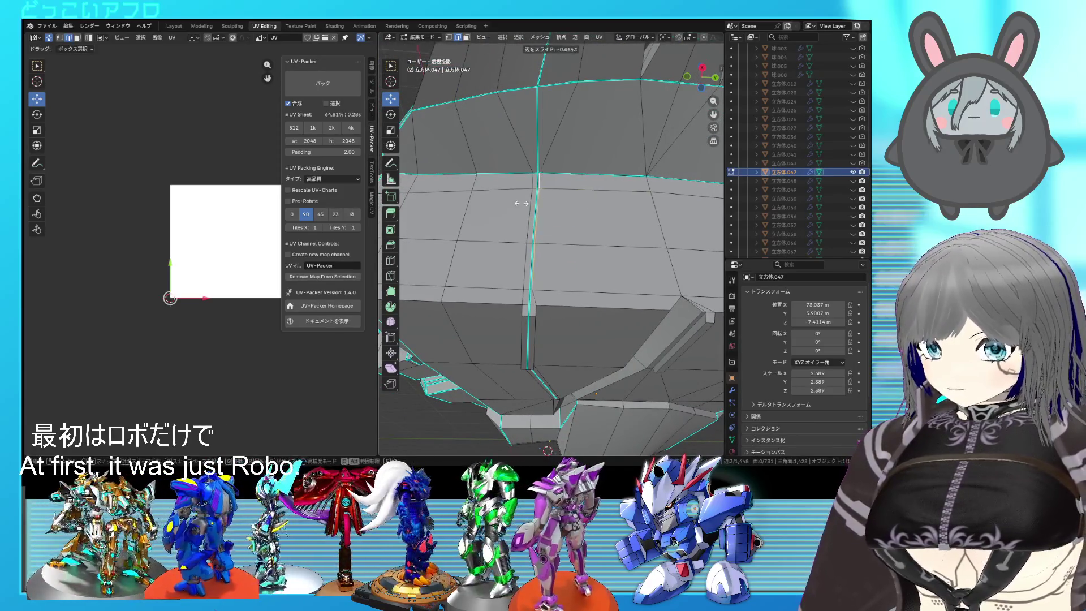
left_click(470, 210)
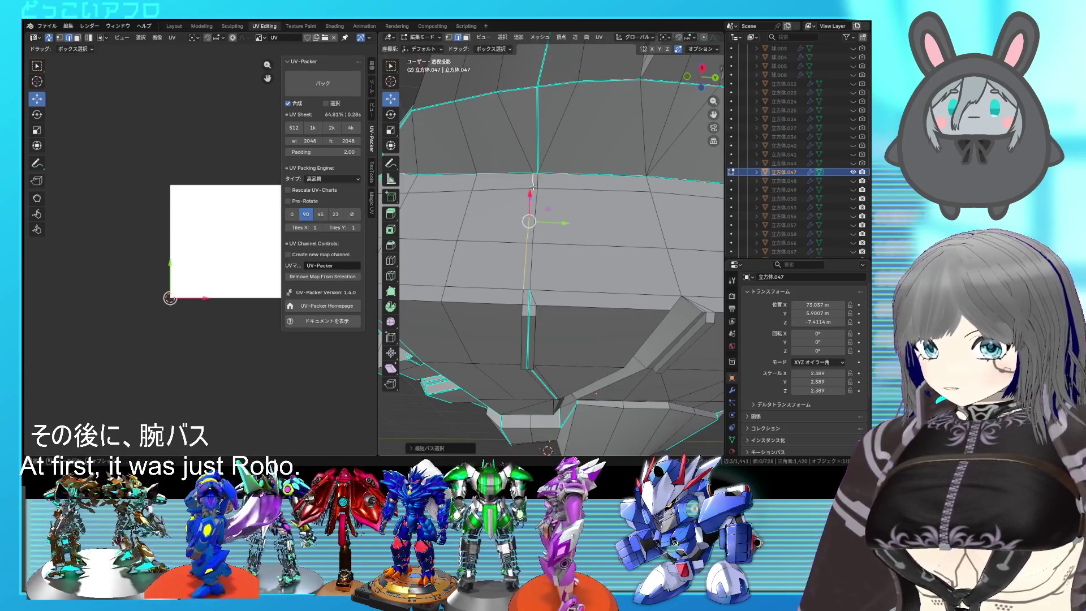
key("g")
key("g")
left_click(560, 196)
From a side view, slide another edge loop leftward, then undo that slide
scroll(559, 222, "down", 4)
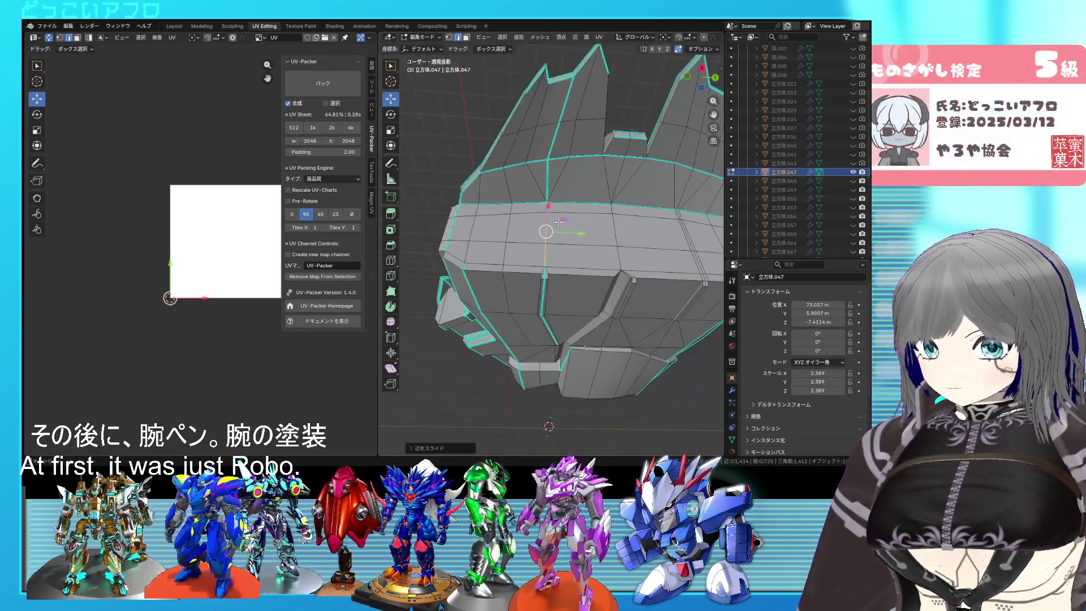
mouse_move(559, 226)
middle_mouse_down()
mouse_move(535, 256)
mouse_move(507, 221)
middle_mouse_up()
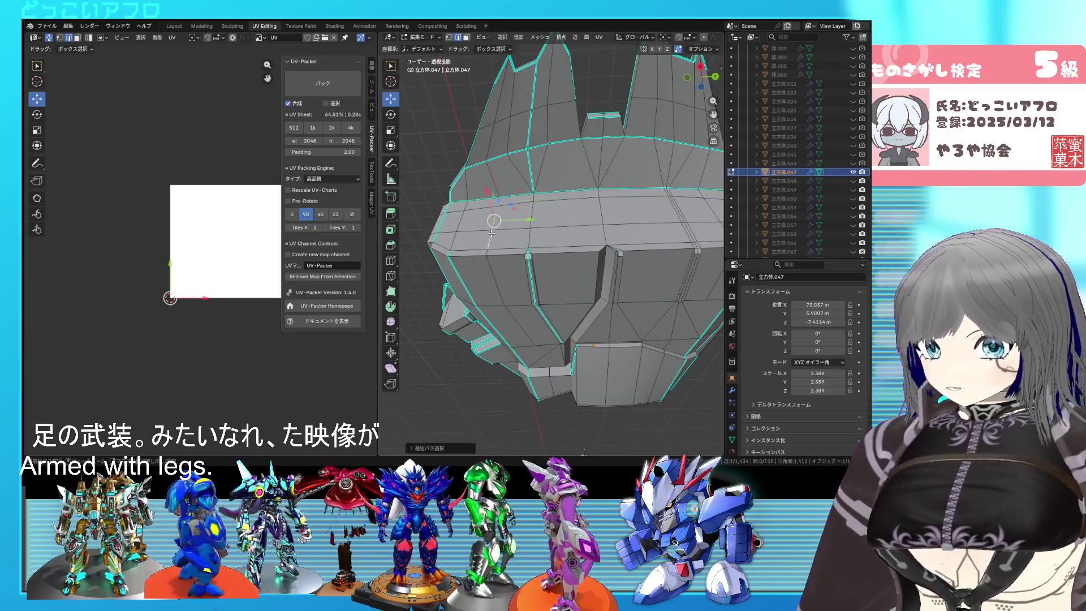
middle_click_drag(486, 253, 518, 329)
key("g")
key("g")
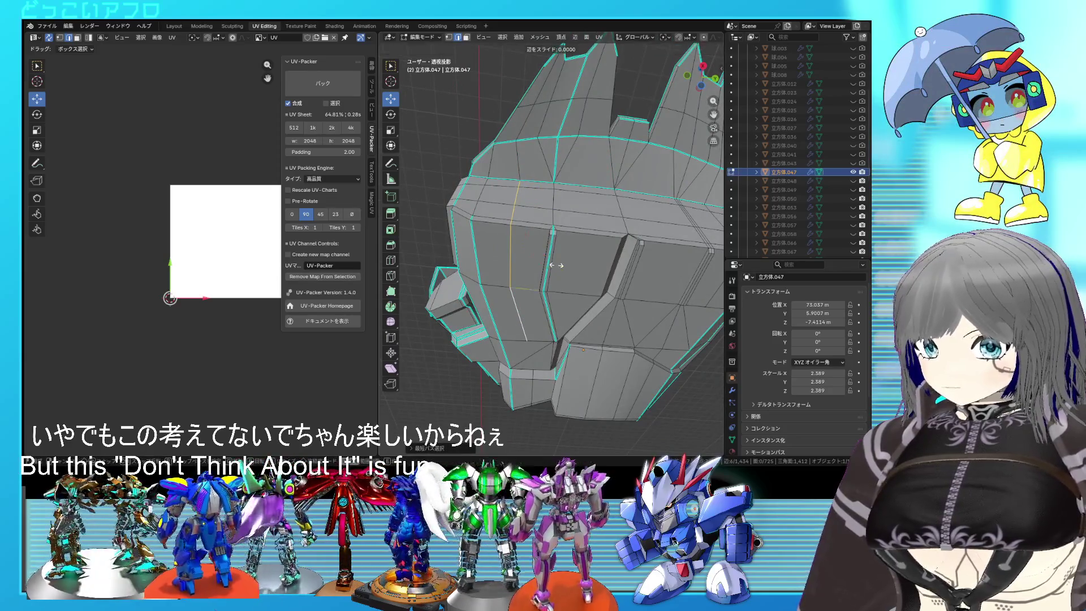
left_click(508, 267)
mouse_move(509, 267)
middle_mouse_down()
mouse_move(618, 231)
mouse_move(570, 271)
middle_mouse_up()
scroll(569, 271, "up", 4)
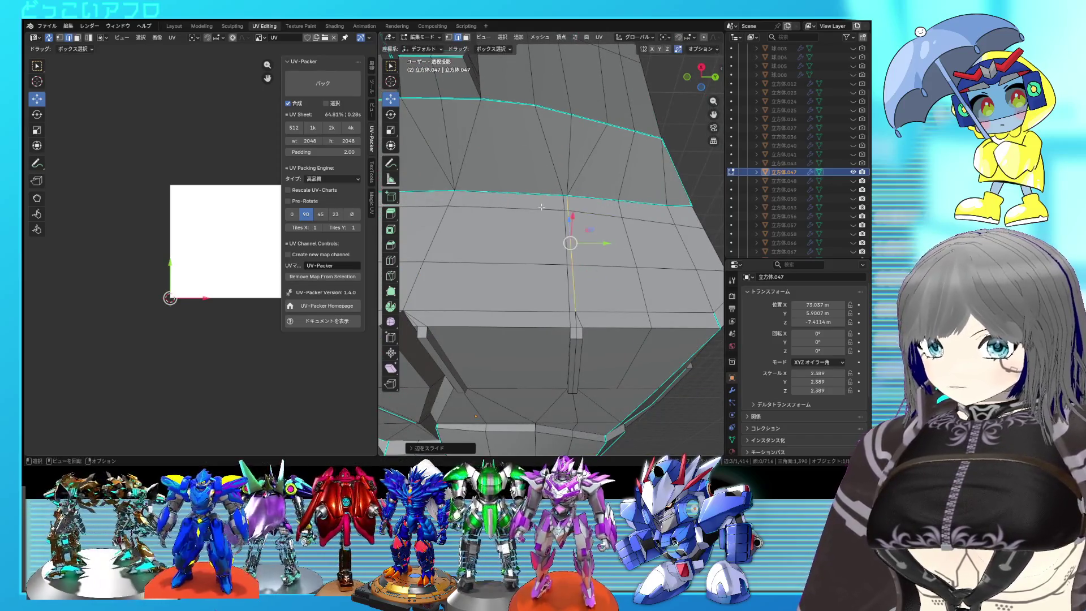
key("ctrl+z")
Slide the neighbouring vertex on the middle band into place and save the file
left_click(564, 210)
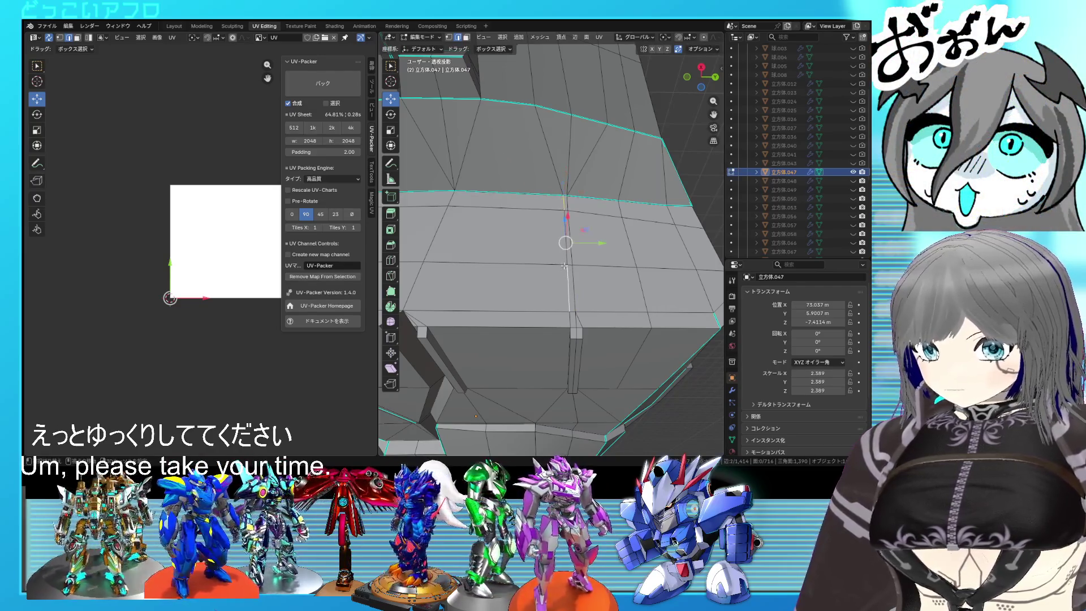
key("g")
key("g")
left_click(567, 246)
scroll(657, 261, "down", 4)
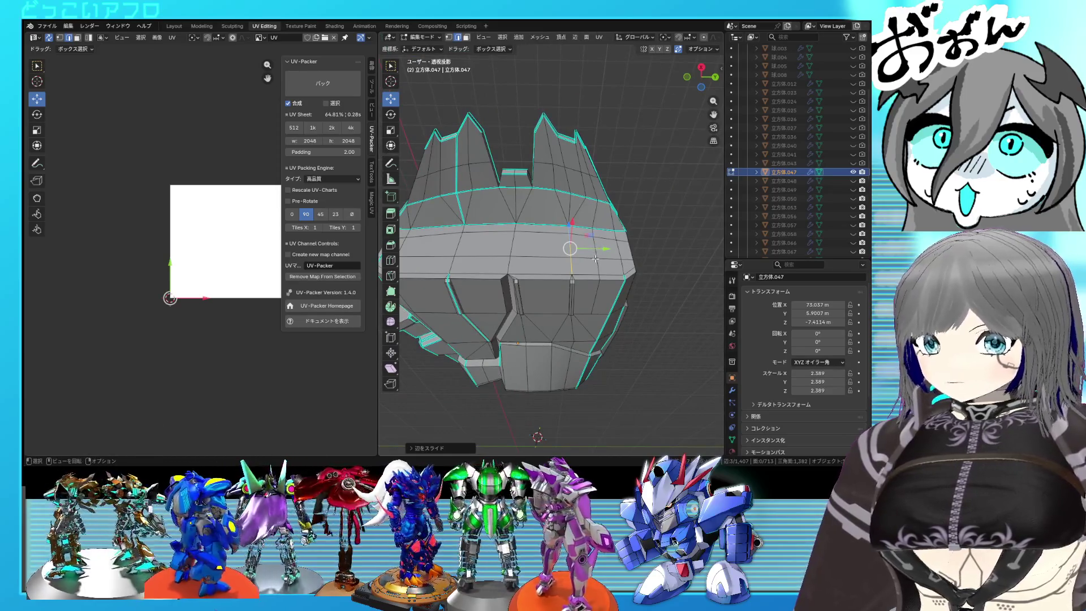
middle_click_drag(596, 259, 602, 243, "ctrl")
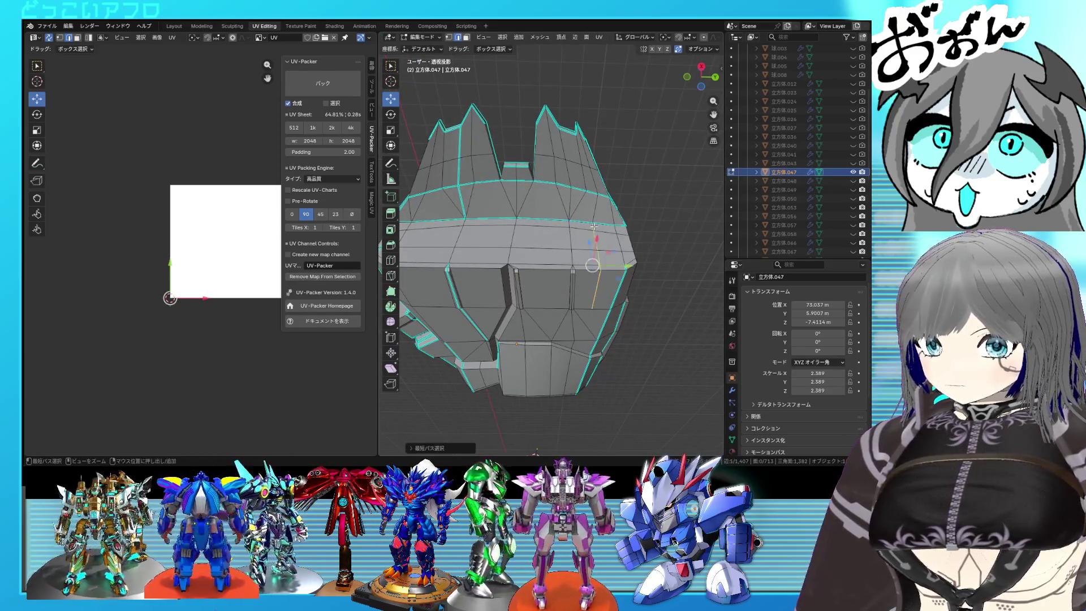
left_click(600, 269)
key("ctrl+s")
mouse_move(601, 269)
middle_mouse_down()
mouse_move(584, 220)
mouse_move(615, 244)
middle_mouse_up()
Reposition the selected geometry and add a vertical loop cut through the front panel
scroll(616, 245, "up", 6)
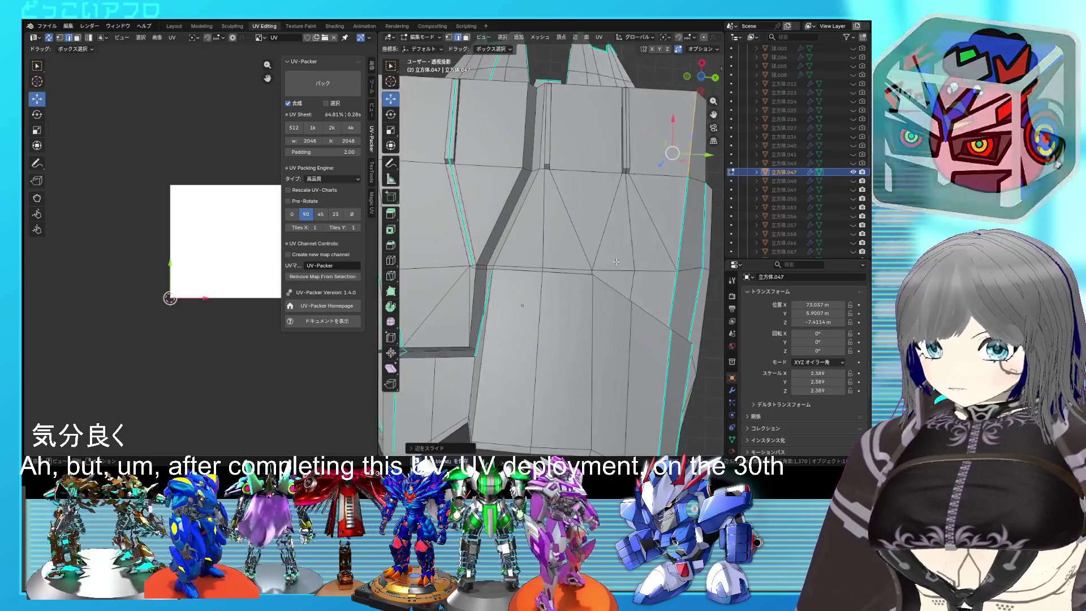
mouse_move(601, 312)
middle_mouse_down()
mouse_move(551, 252)
mouse_move(547, 231)
mouse_move(515, 231)
mouse_move(566, 266)
mouse_move(696, 282)
middle_mouse_up()
key("g")
left_click(524, 252)
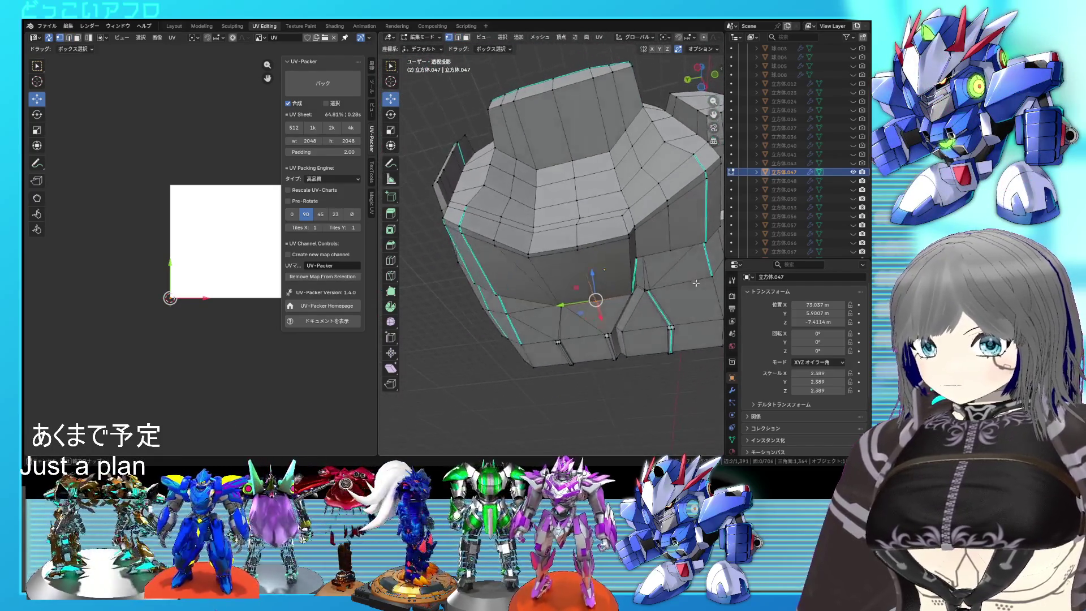
middle_click_drag(590, 257, 590, 246)
key("ctrl+r")
left_click(590, 244)
left_click(525, 259)
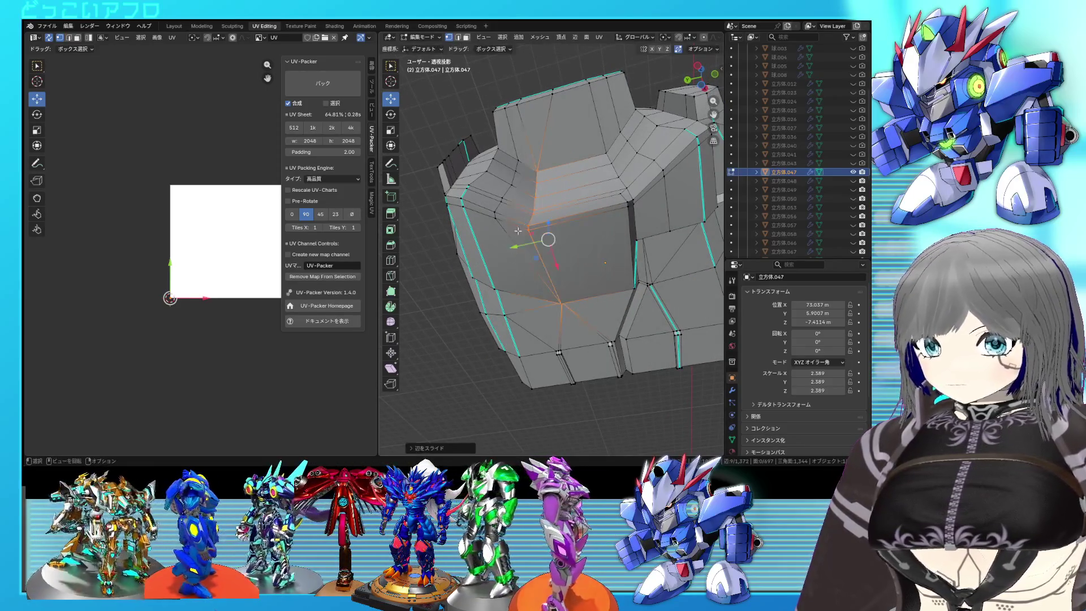
Slide the edges near the top of the panel to a new position
left_click(521, 164)
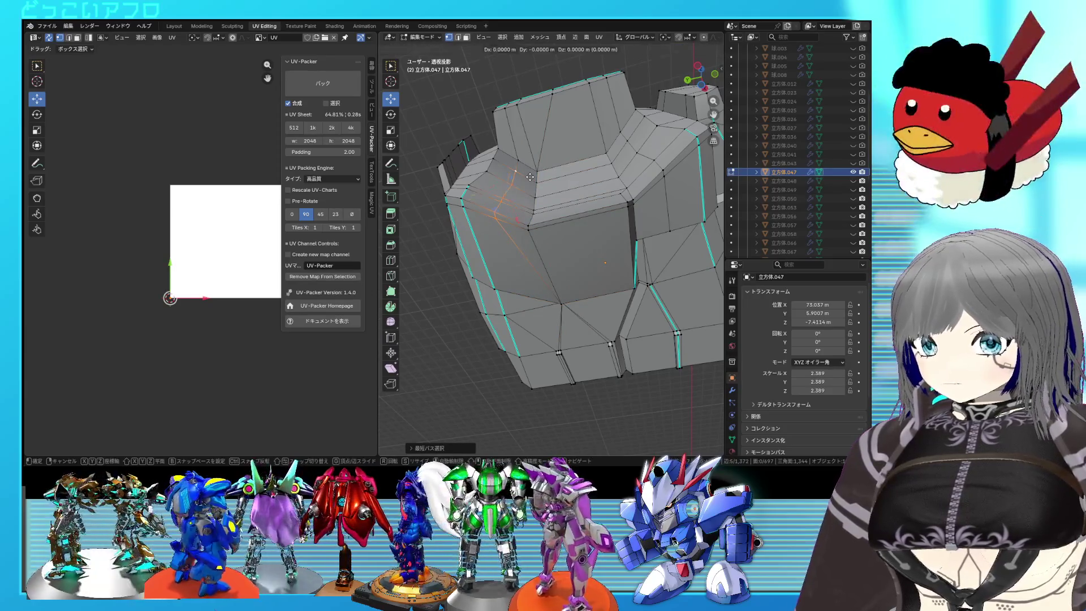
scroll(521, 164, "down", 5)
mouse_move(521, 164)
middle_mouse_down()
mouse_move(590, 271)
mouse_move(566, 183)
mouse_move(547, 190)
mouse_move(546, 249)
mouse_move(523, 249)
mouse_move(517, 234)
mouse_move(536, 199)
middle_mouse_up()
scroll(565, 183, "up", 4)
key("g")
key("g")
left_click(547, 190)
Slide an edge path along the top, save the file, and return to Object Mode
left_click(515, 239, "ctrl")
key("g")
key("g")
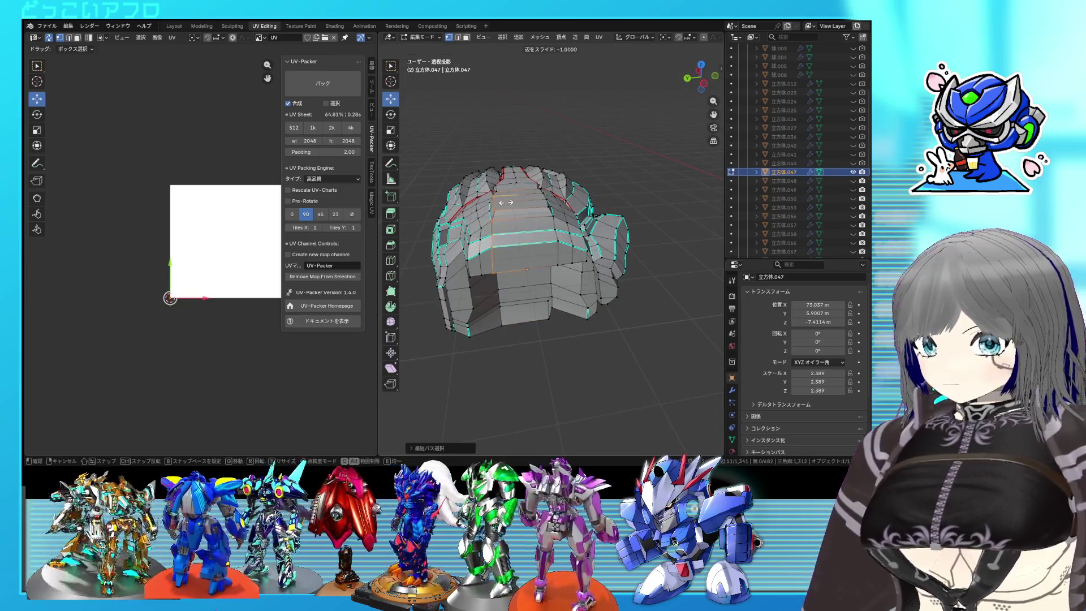
left_click(506, 202)
scroll(527, 194, "up", 5)
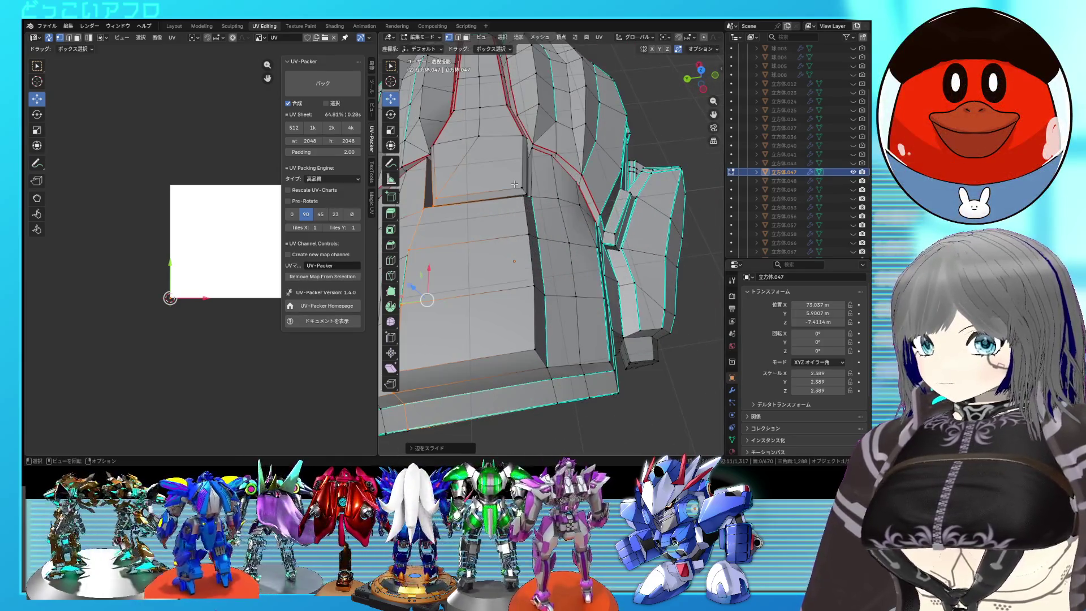
left_click(515, 184)
key("ctrl+s")
mouse_move(486, 147)
middle_mouse_down()
mouse_move(600, 257)
mouse_move(644, 255)
middle_mouse_up()
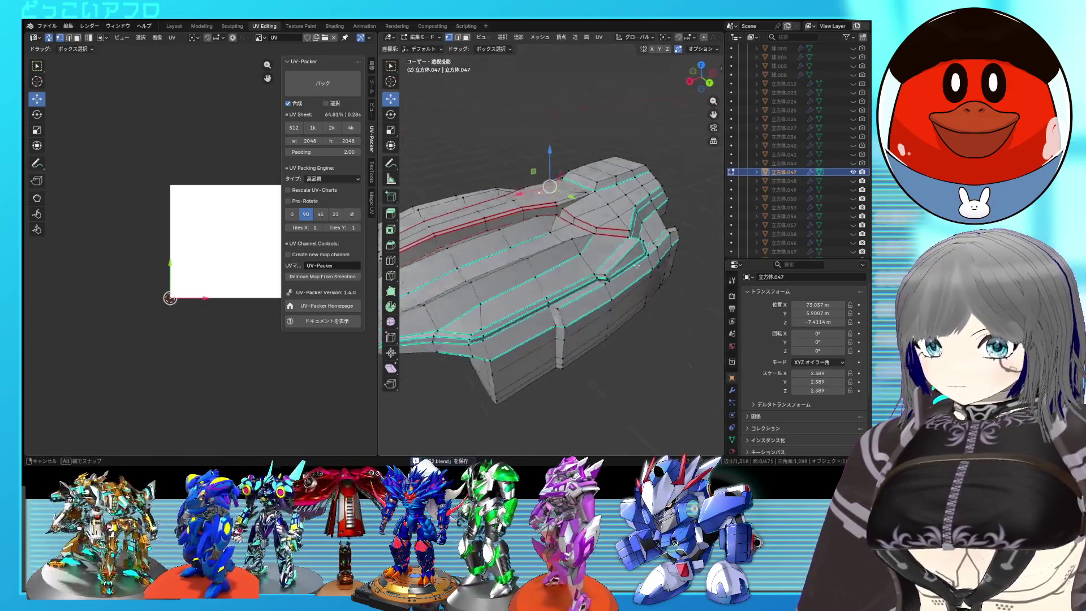
key("Tab")
scroll(653, 253, "down", 4)
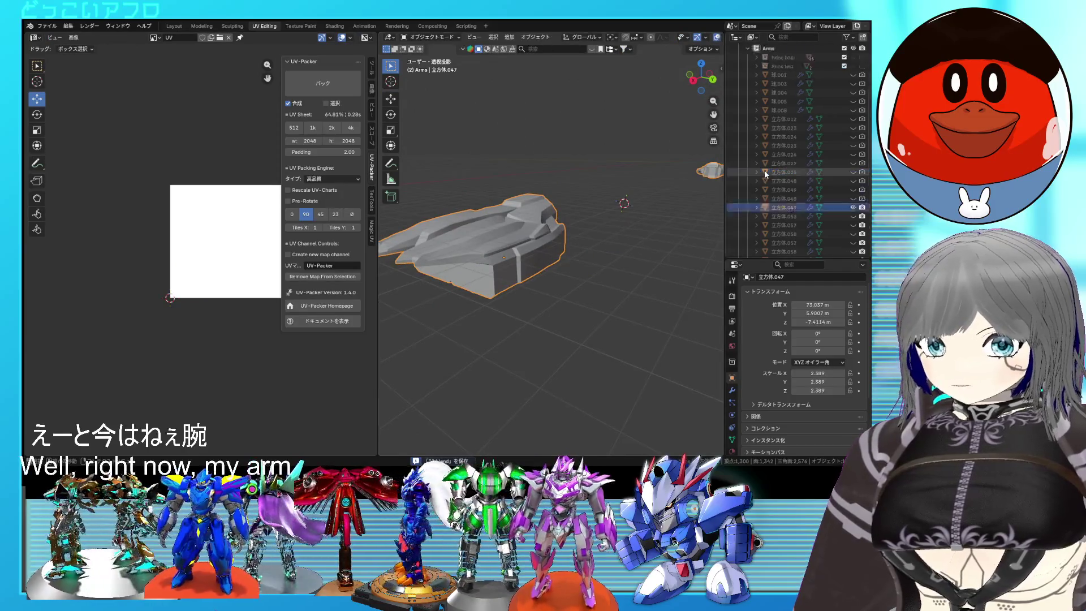
Collapse the Arms and legs collections and unhide the head, body and legs parts
scroll(765, 169, "up", 5)
left_click(747, 119)
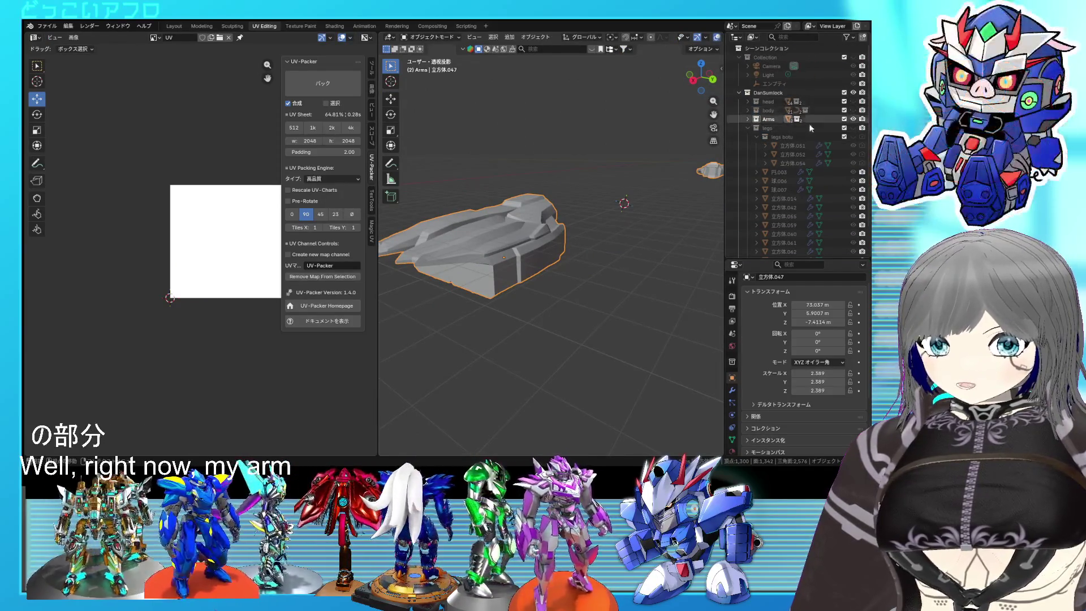
left_click(748, 128)
left_click(853, 110)
left_click(853, 101)
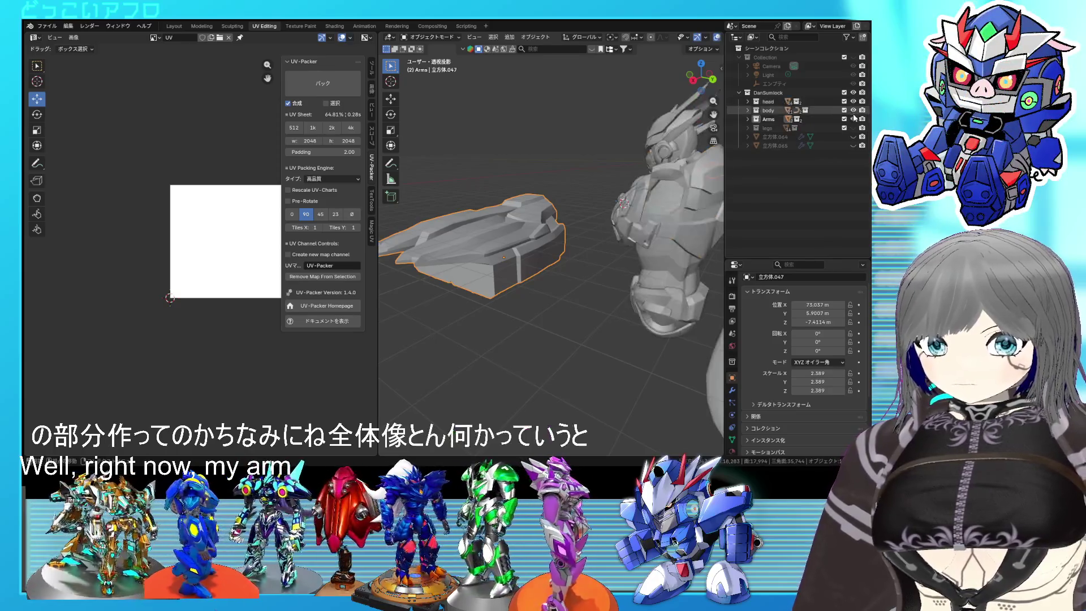
left_click(853, 128)
Unhide the claw hand parts and the remaining arm parts in the Arms collection
scroll(528, 248, "down", 3)
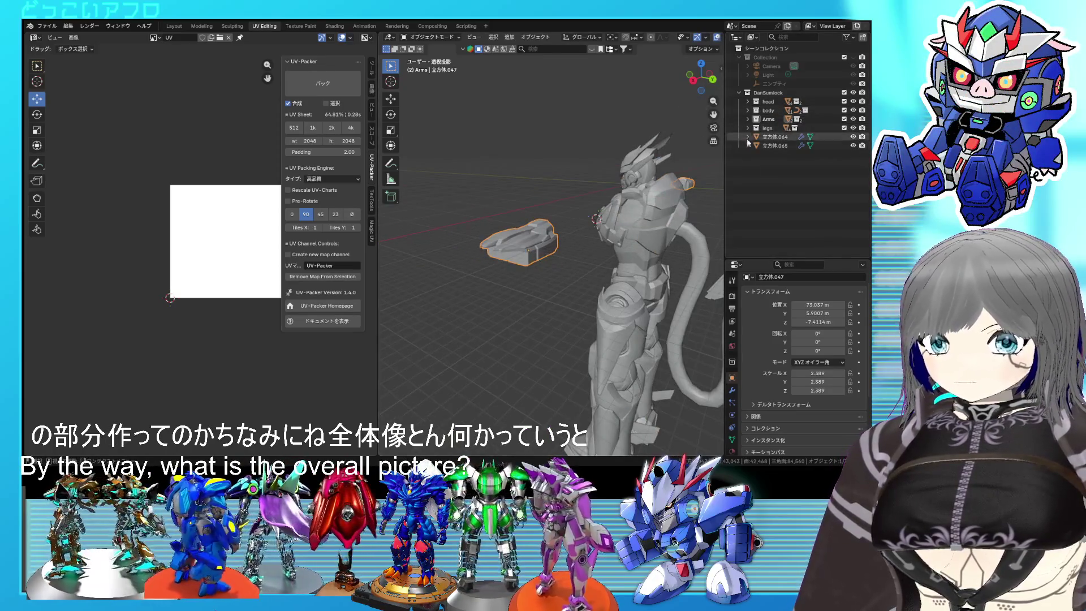
left_click(747, 120)
scroll(820, 178, "down", 5)
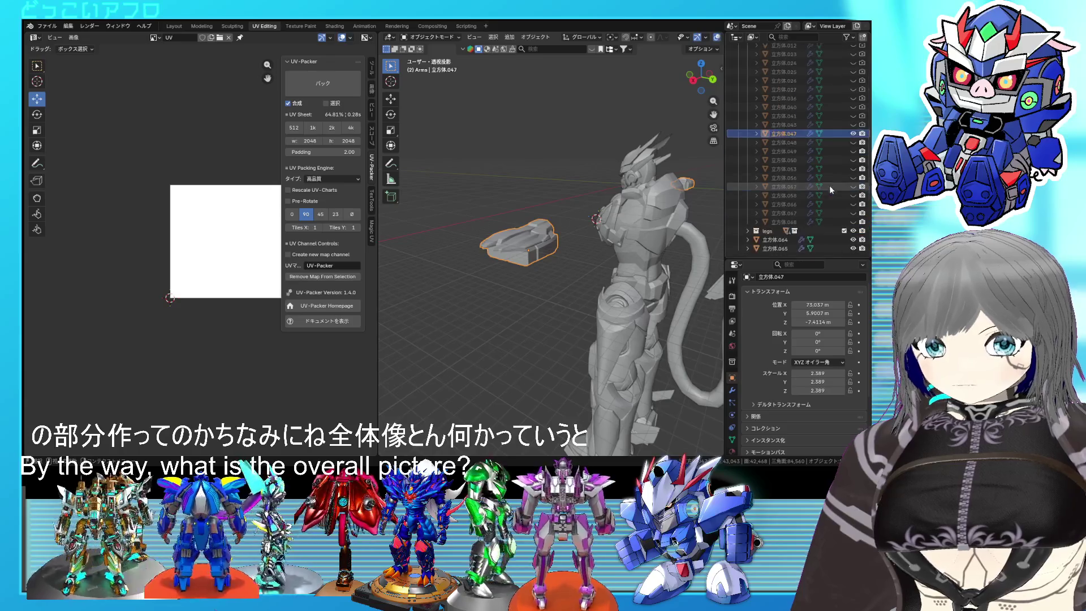
left_click_drag(854, 222, 854, 142)
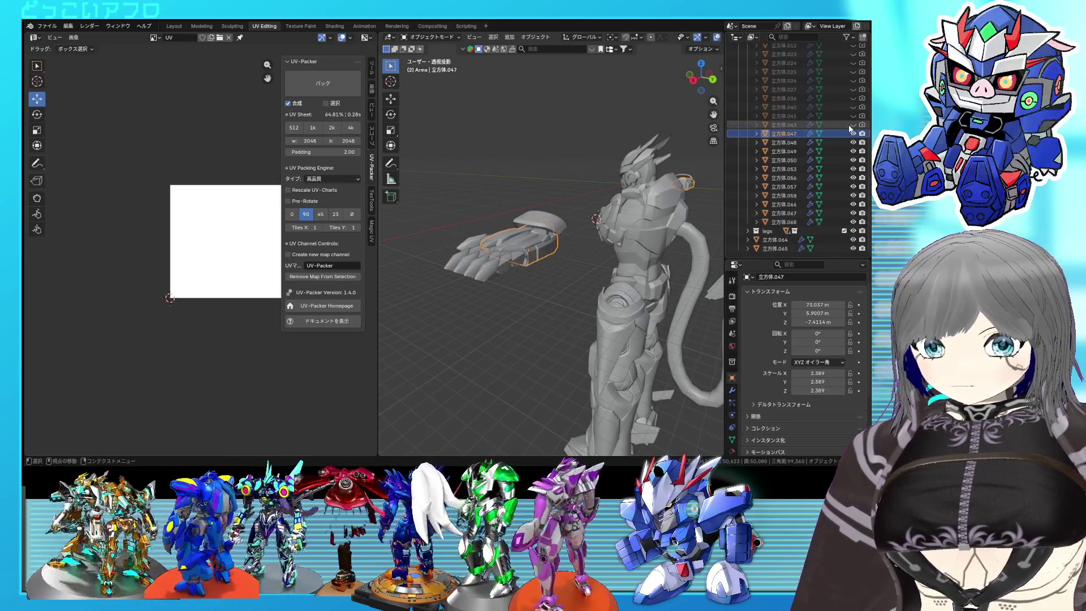
scroll(850, 124, "up", 4)
left_click_drag(852, 195, 854, 71)
Switch to the Layout workspace and turn the view toward the coloured robot
mouse_move(622, 198)
middle_mouse_down()
mouse_move(542, 252)
mouse_move(509, 303)
mouse_move(647, 252)
mouse_move(609, 244)
middle_mouse_up()
scroll(610, 246, "down", 4)
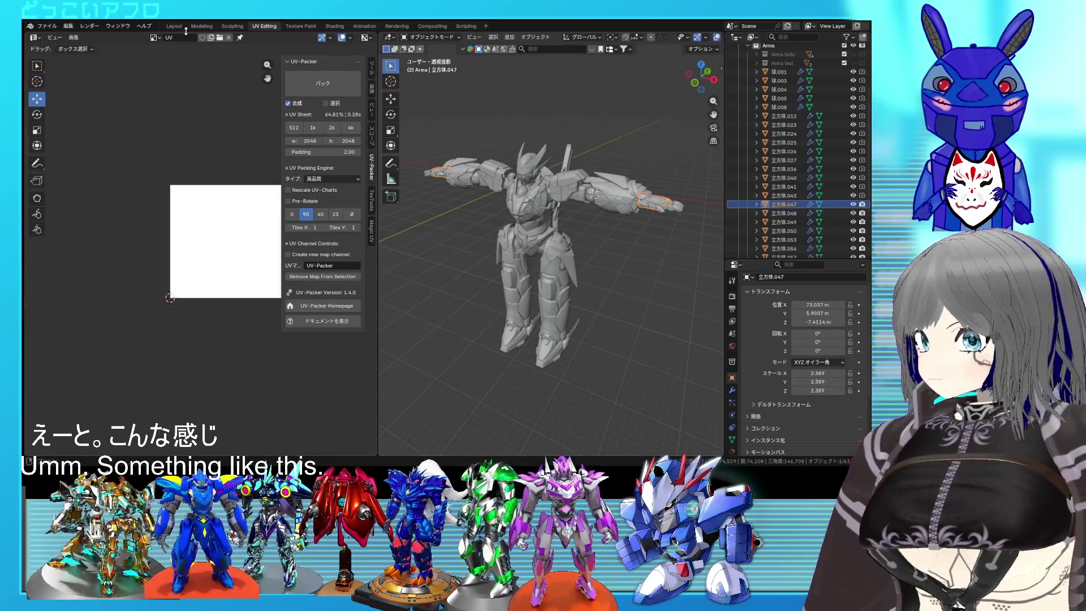
left_click(174, 26)
scroll(494, 325, "down", 5)
middle_click_drag(494, 324, 519, 250)
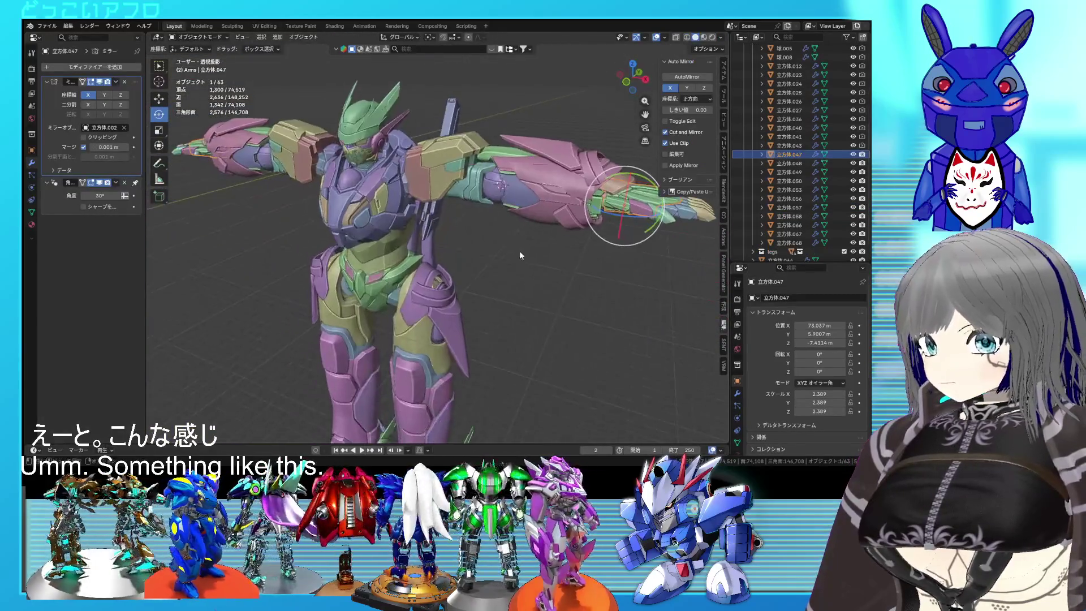
left_click(519, 250)
mouse_move(517, 309)
middle_mouse_down()
mouse_move(539, 280)
mouse_move(609, 301)
mouse_move(525, 290)
mouse_move(528, 267)
mouse_move(567, 270)
mouse_move(468, 289)
mouse_move(477, 288)
middle_mouse_up()
middle_click_drag(492, 215, 459, 219)
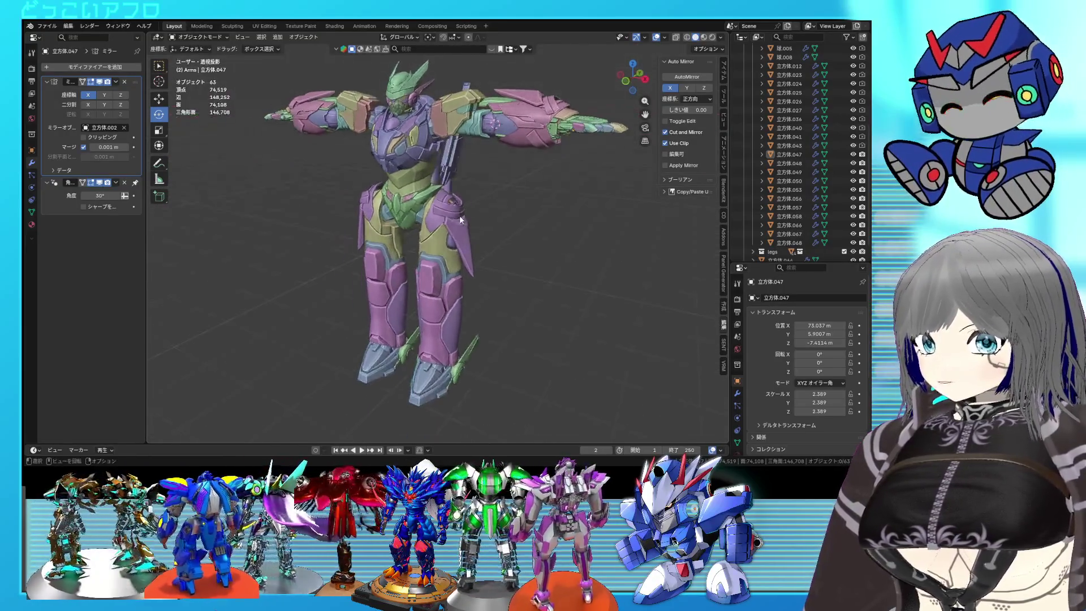
key("KP_3")
key("KP_1")
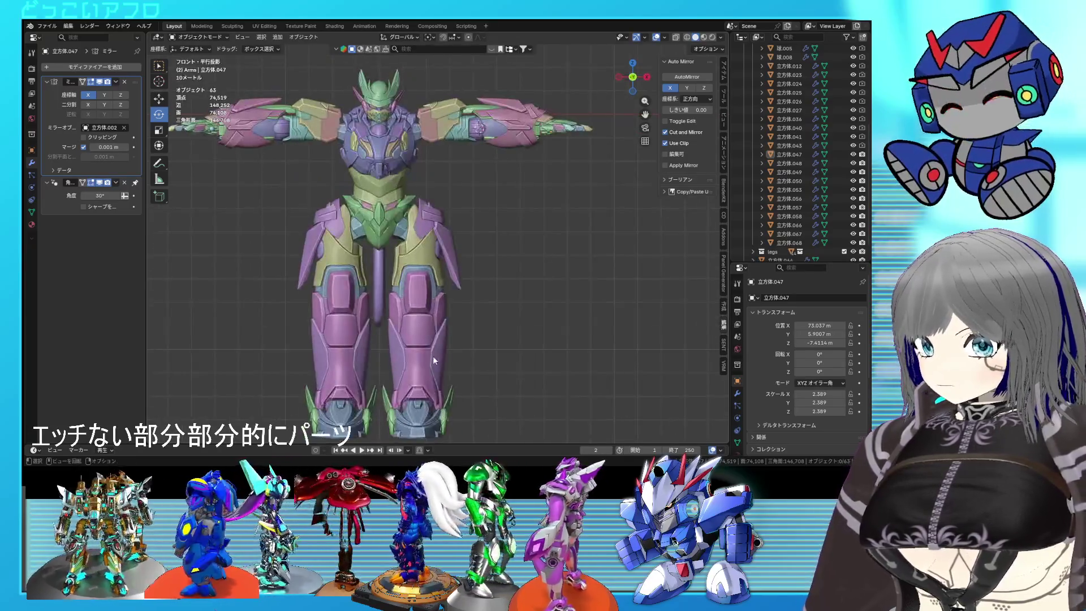
left_click(434, 359)
scroll(446, 311, "up", 5)
key("r")
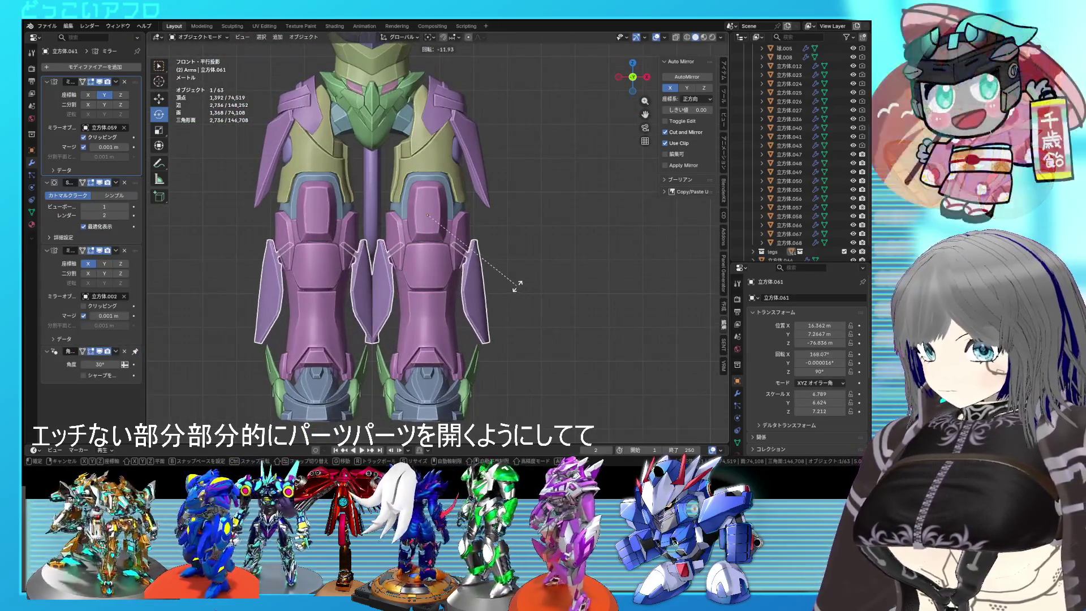
left_click(514, 295)
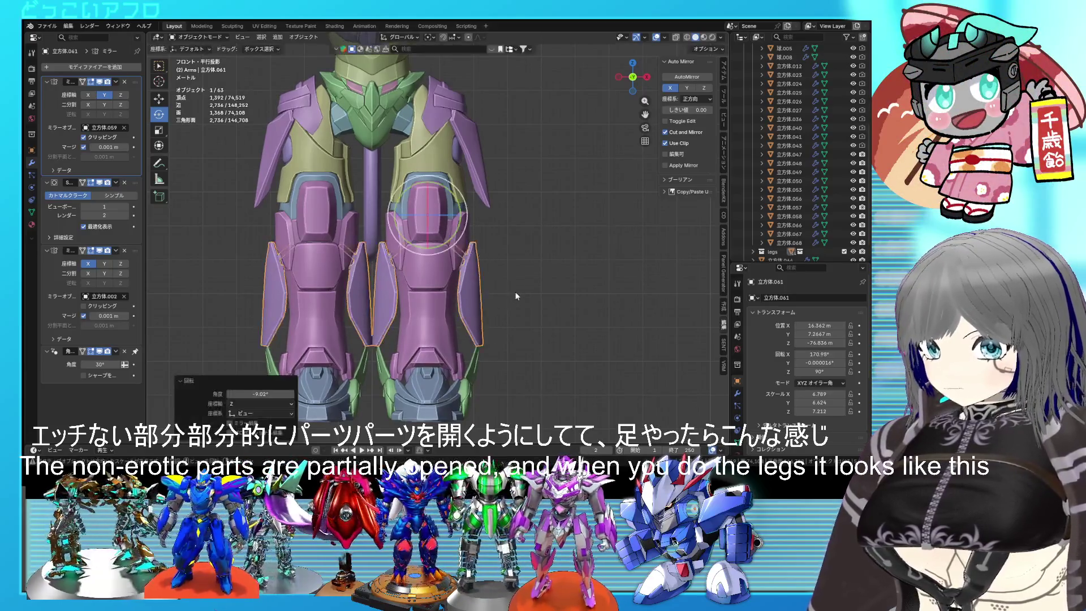
mouse_move(519, 292)
middle_mouse_down()
mouse_move(394, 309)
mouse_move(481, 281)
mouse_move(453, 260)
mouse_move(396, 252)
middle_mouse_up()
middle_click_drag(458, 296, 541, 264)
key("KP_1")
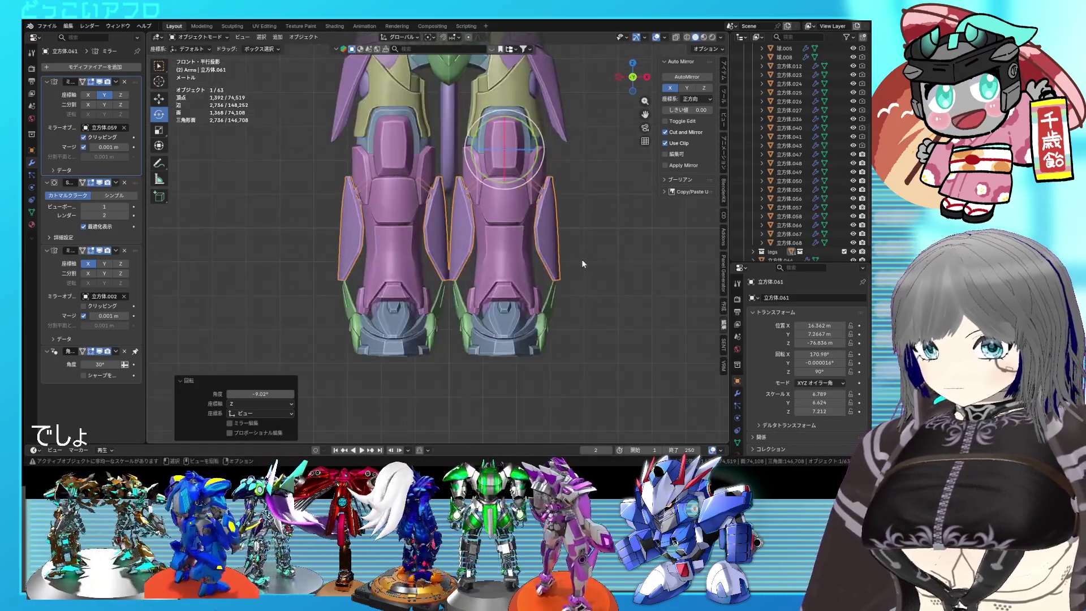
key("ctrl+z")
scroll(538, 232, "down", 6)
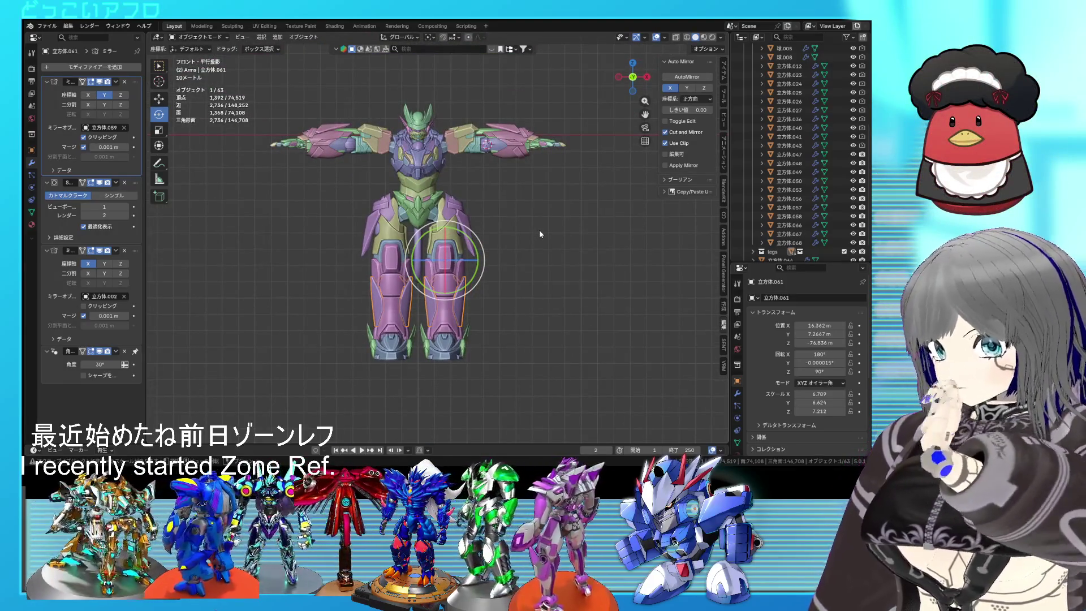
mouse_move(538, 230)
middle_mouse_down()
mouse_move(527, 295)
mouse_move(511, 305)
mouse_move(523, 311)
middle_mouse_up()
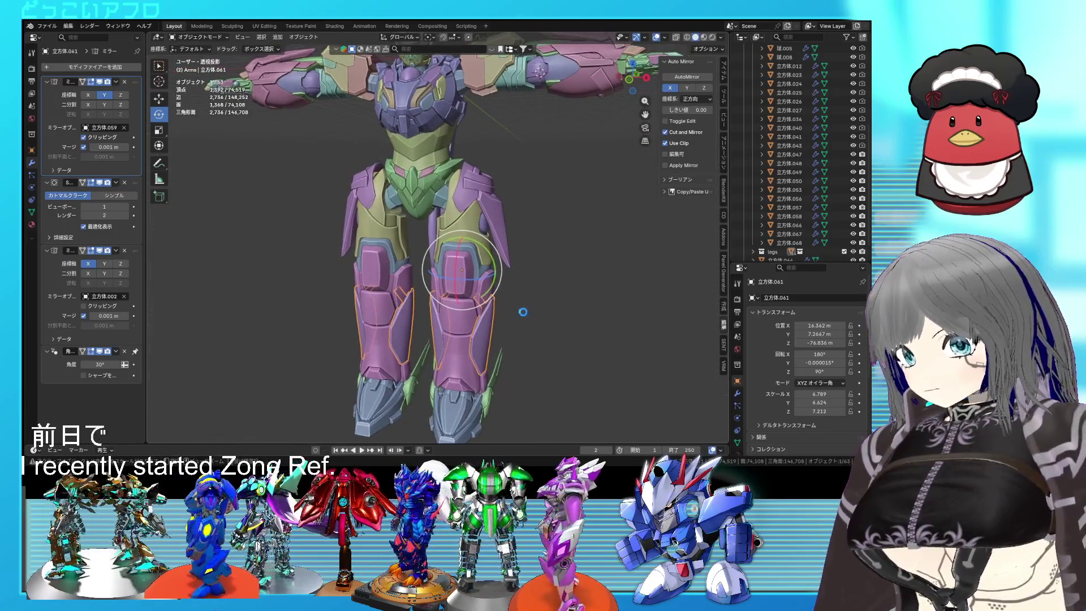
key("KP_1")
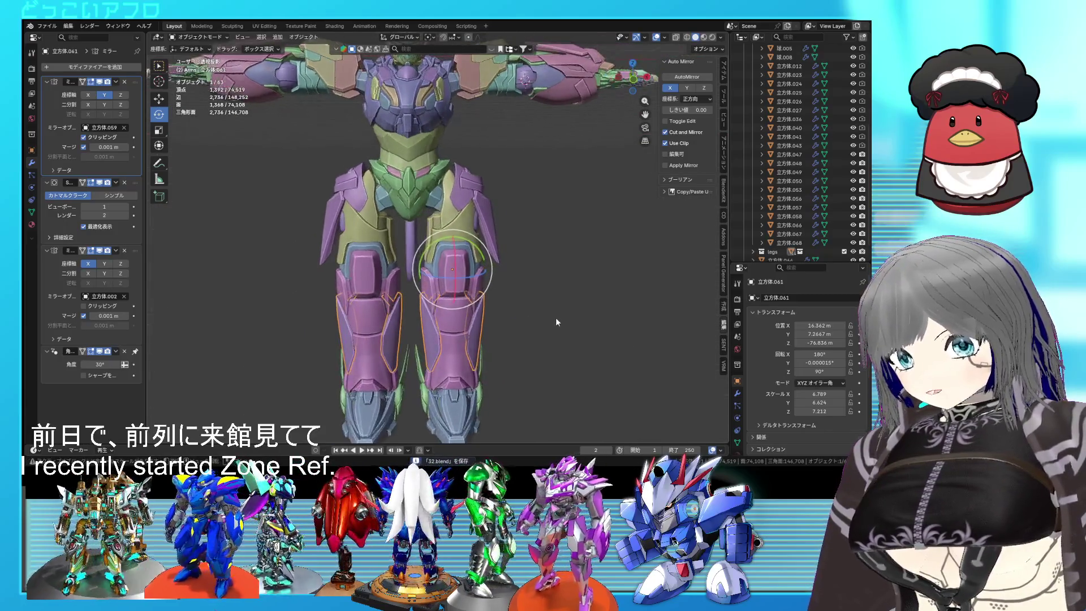
key("KP_3")
key("KP_1")
mouse_move(480, 353)
middle_mouse_down()
mouse_move(488, 340)
mouse_move(449, 292)
middle_mouse_up()
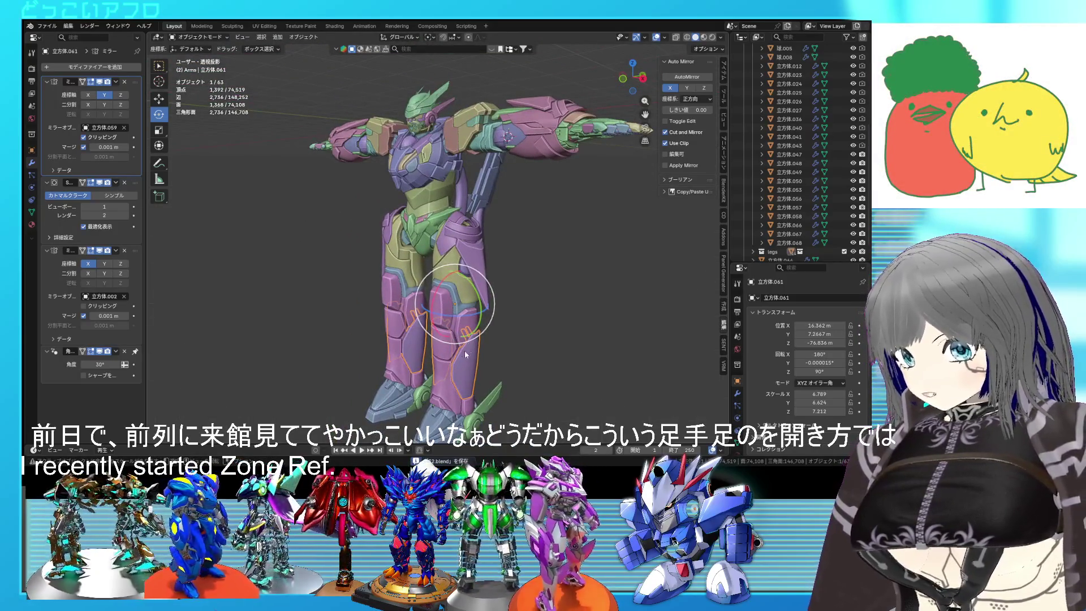
middle_click_drag(472, 257, 473, 214)
scroll(506, 235, "up", 3)
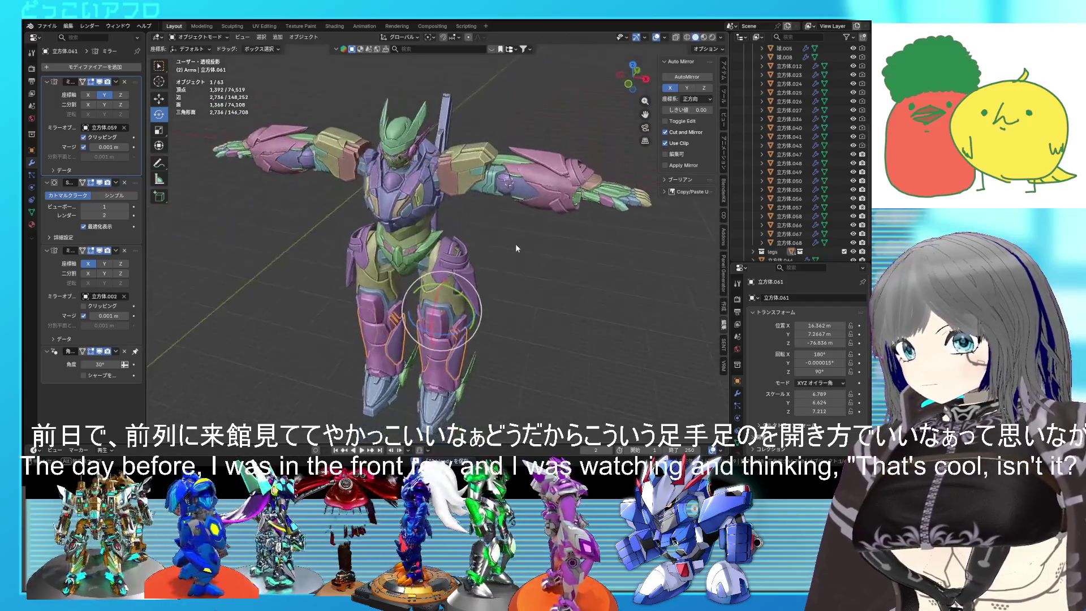
middle_click_drag(656, 177, 613, 178)
scroll(612, 175, "up", 2)
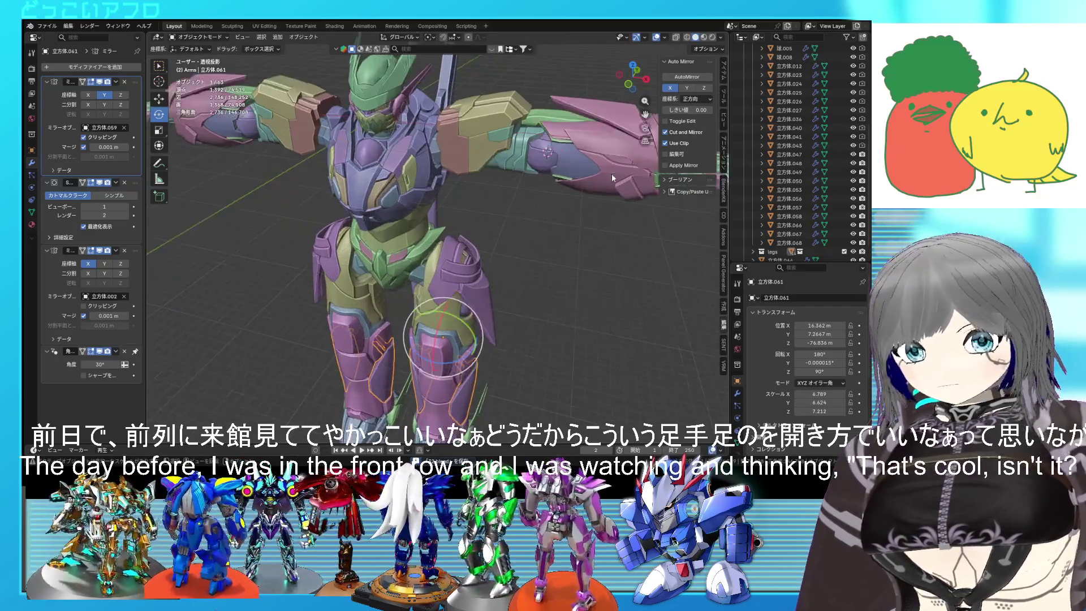
mouse_move(559, 233)
middle_mouse_down()
mouse_move(583, 218)
mouse_move(559, 224)
middle_mouse_up()
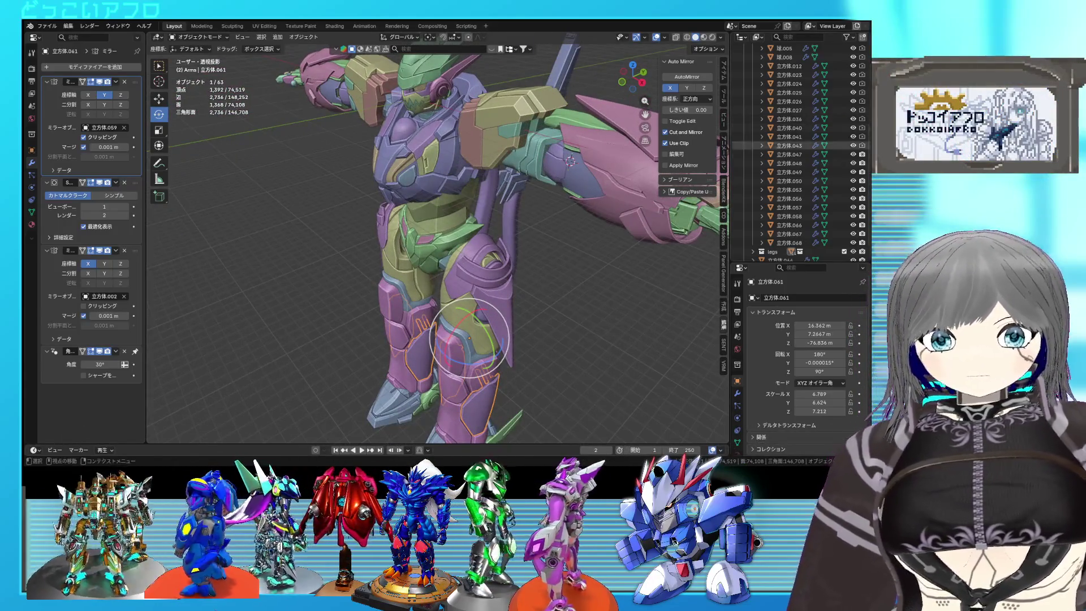
scroll(481, 320, "down", 3)
middle_click_drag(481, 319, 463, 317)
key("KP_1")
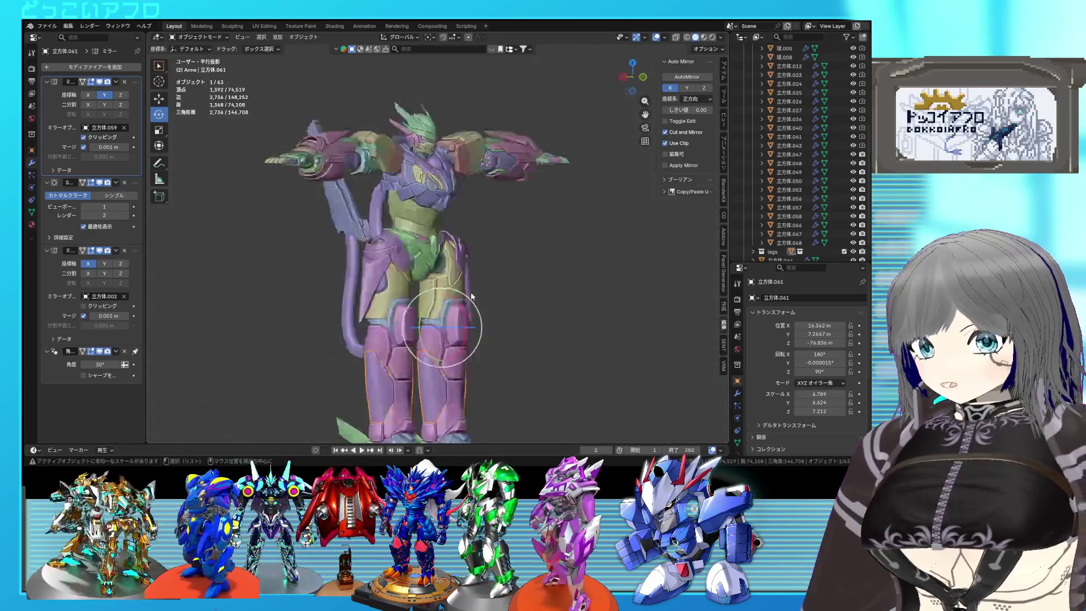
scroll(482, 320, "down", 1)
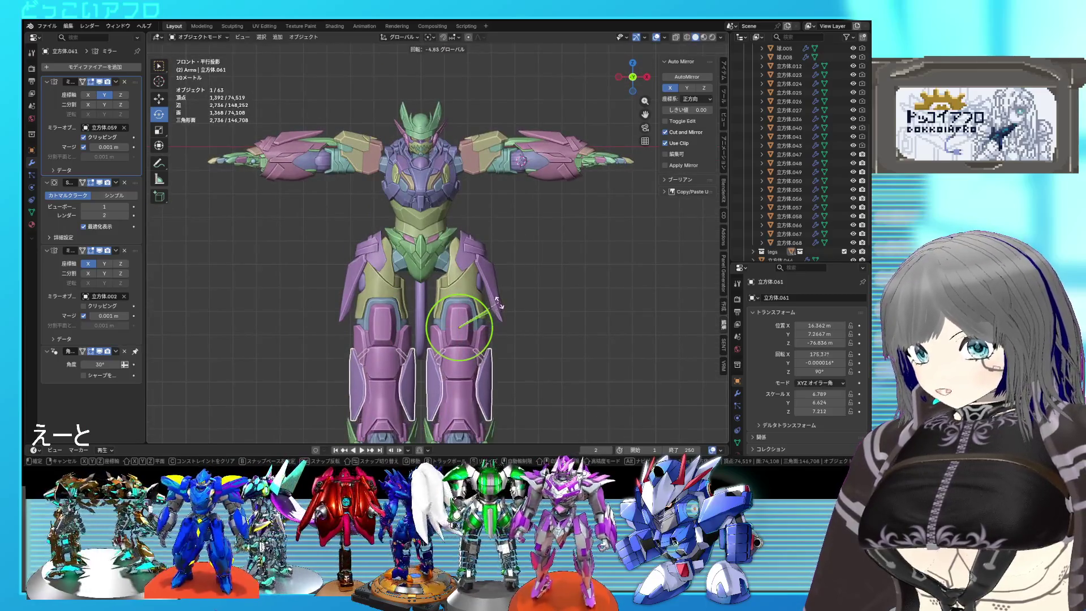
left_click(505, 310)
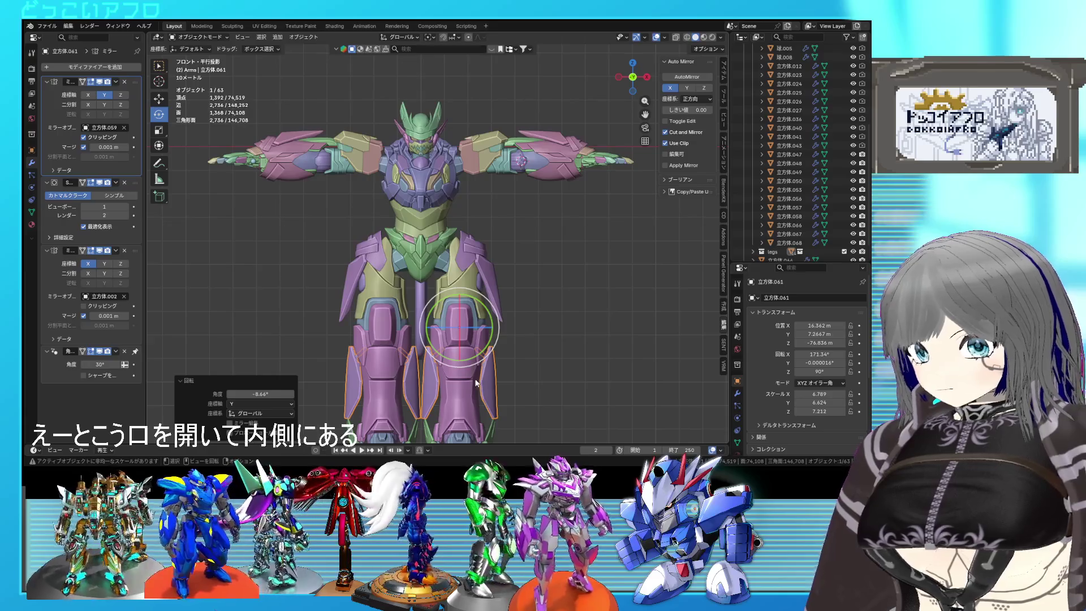
mouse_move(476, 383)
middle_mouse_down()
mouse_move(344, 356)
mouse_move(437, 260)
mouse_move(385, 310)
mouse_move(398, 246)
middle_mouse_up()
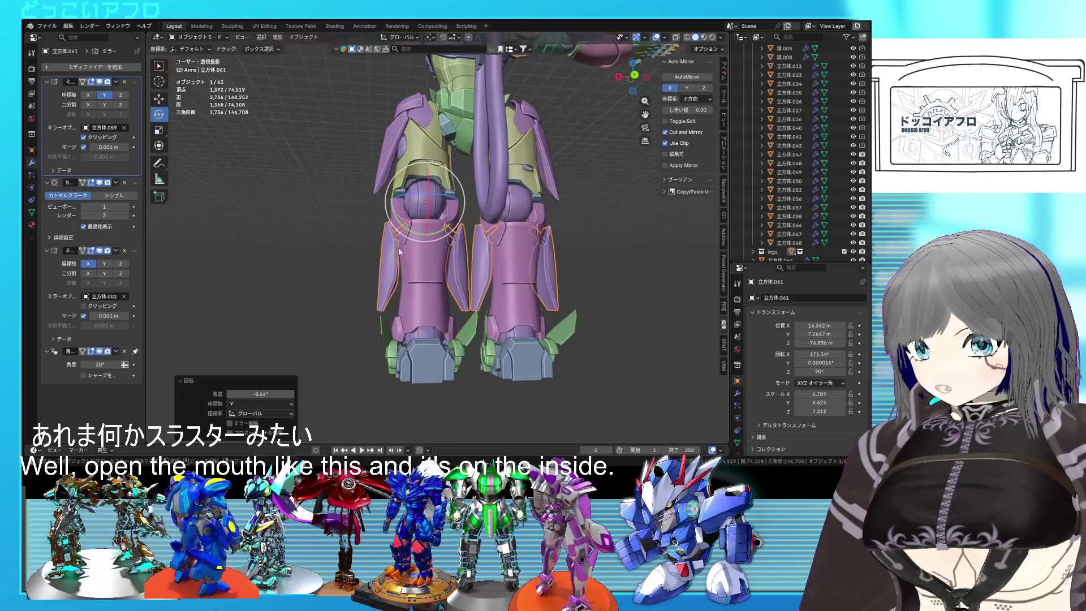
mouse_move(413, 287)
middle_mouse_down()
mouse_move(466, 315)
mouse_move(500, 276)
mouse_move(574, 236)
mouse_move(525, 172)
middle_mouse_up()
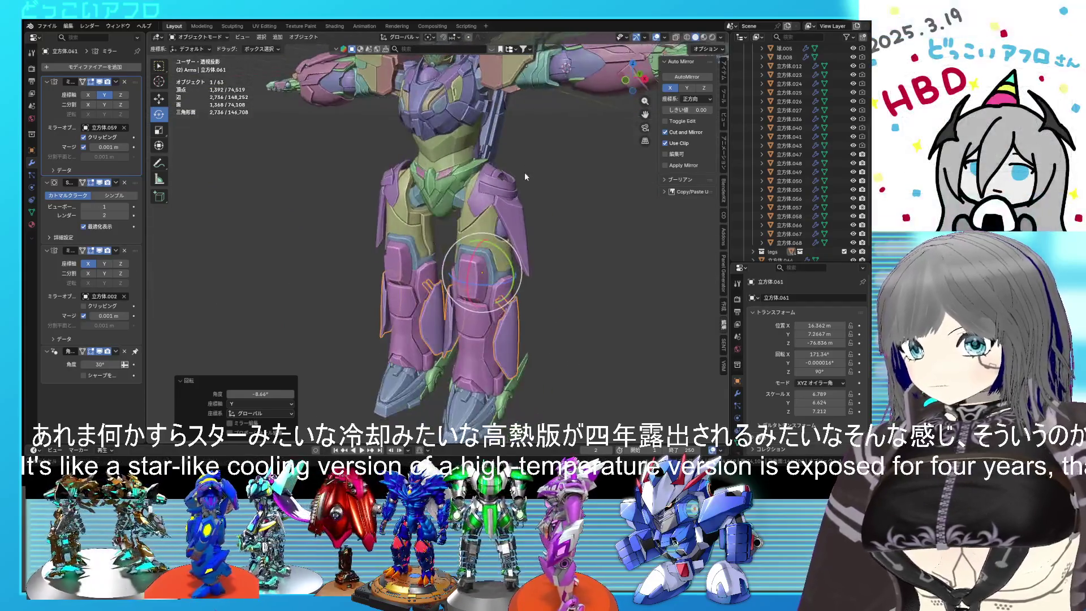
scroll(536, 223, "down", 5)
key("ctrl+z")
mouse_move(536, 223)
middle_mouse_down()
mouse_move(521, 169)
mouse_move(483, 235)
mouse_move(563, 264)
middle_mouse_up()
In front view, move shoulder plates 立方体.024 and 立方体.025 upward and outward
key("KP_1")
left_click(536, 226)
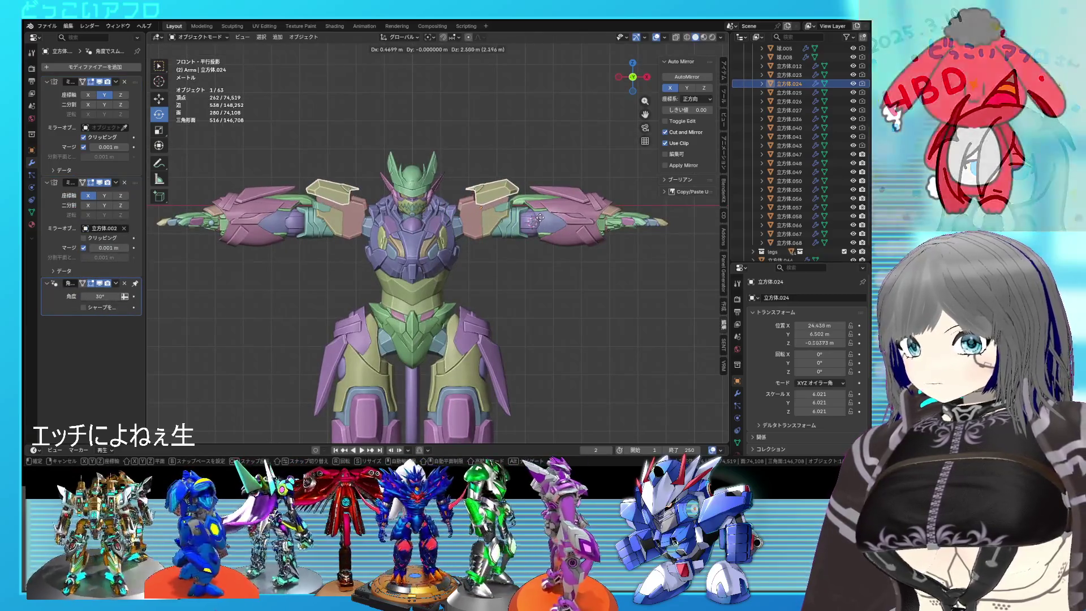
left_click(542, 216)
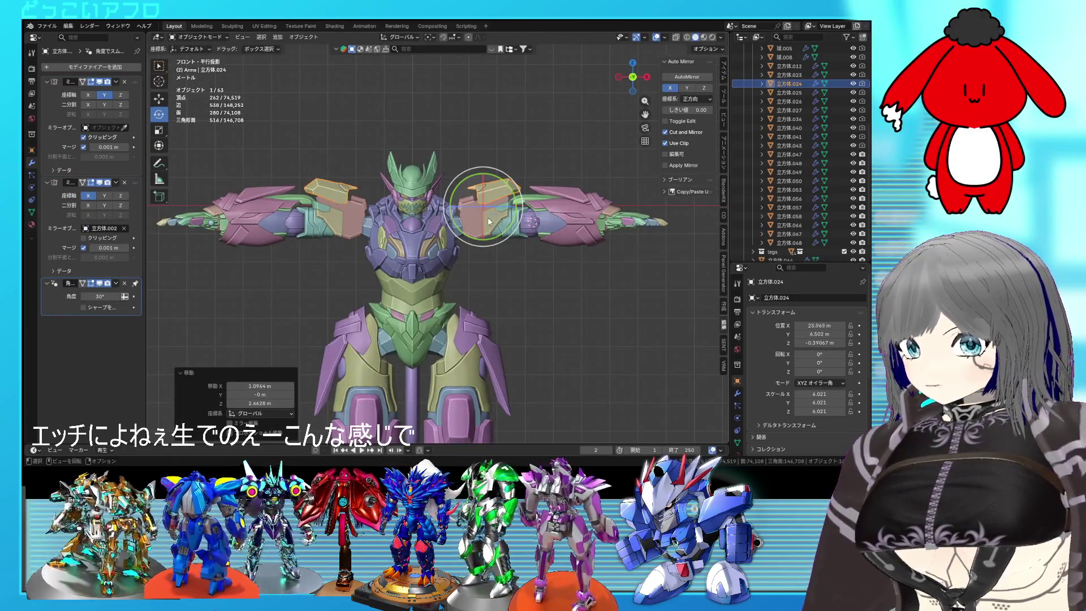
left_click(489, 222)
key("g")
left_click(491, 225)
mouse_move(492, 225)
middle_mouse_down()
mouse_move(486, 273)
mouse_move(555, 286)
mouse_move(559, 272)
mouse_move(505, 208)
mouse_move(436, 217)
mouse_move(477, 216)
mouse_move(512, 251)
mouse_move(434, 252)
middle_mouse_up()
Reselect the shoulder plate, save the file, and select the pink forearm armor
left_click(477, 216)
scroll(479, 220, "up", 5)
key("ctrl+s")
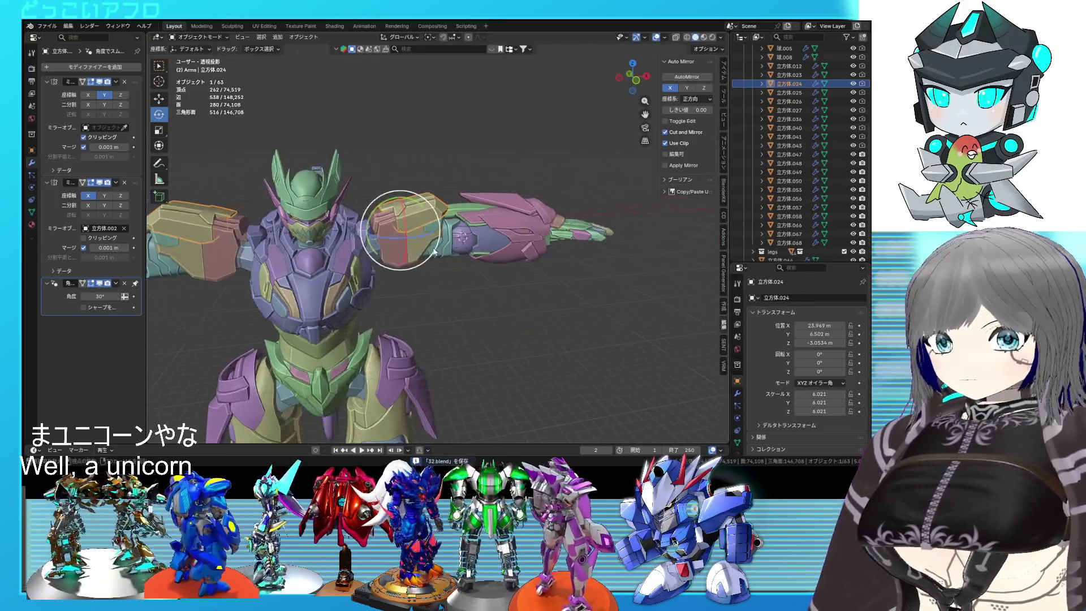
scroll(568, 275, "up", 2)
mouse_move(568, 275)
middle_mouse_down()
mouse_move(511, 270)
mouse_move(547, 270)
middle_mouse_up()
scroll(819, 102, "up", 5)
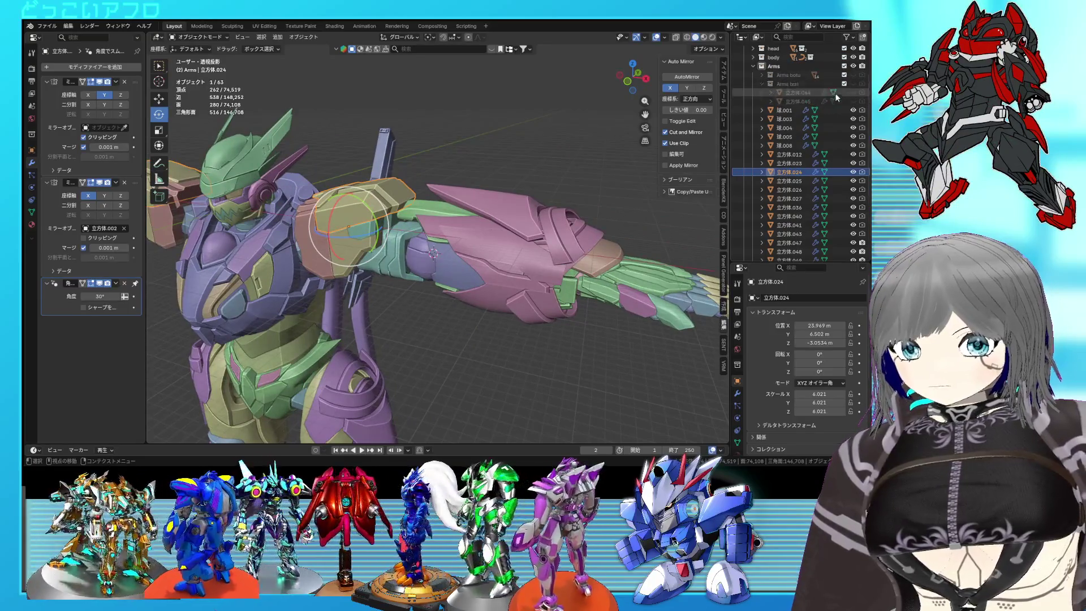
left_click(535, 245)
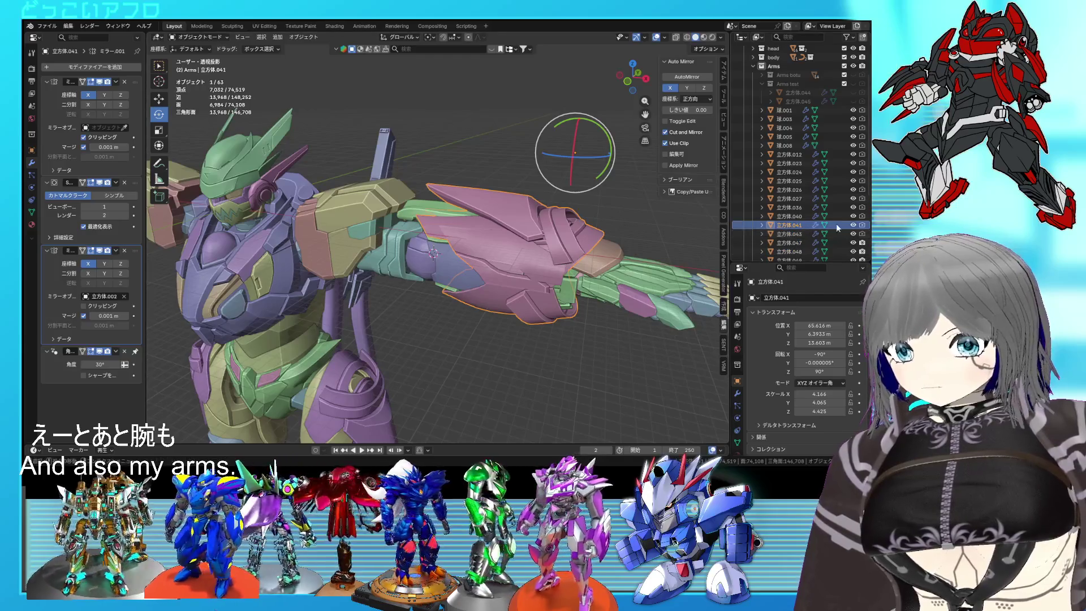
left_click(853, 225)
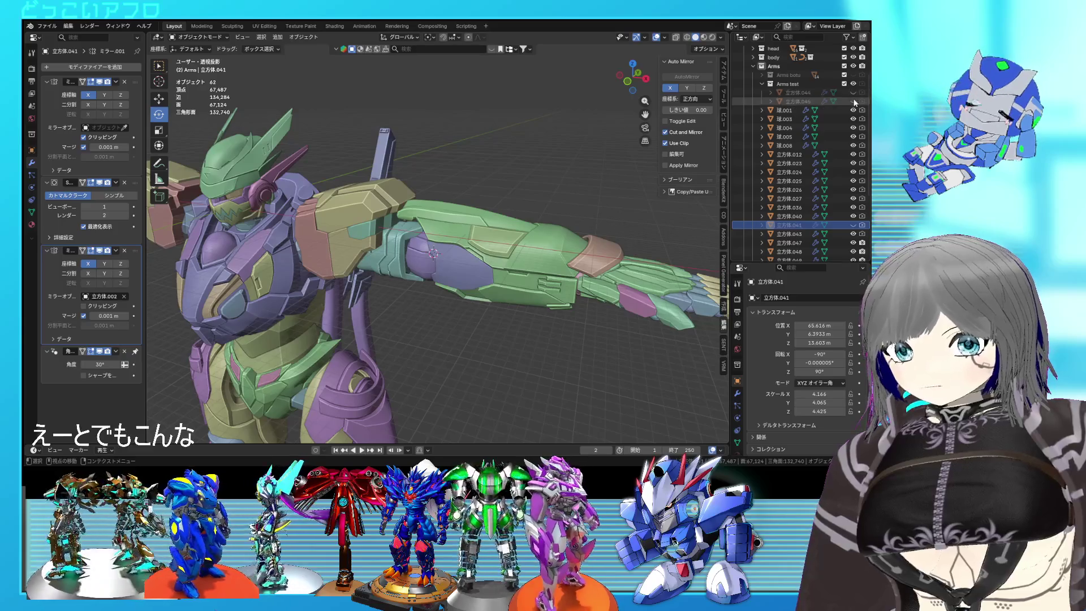
left_click_drag(853, 93, 855, 103)
mouse_move(632, 250)
middle_mouse_down()
mouse_move(643, 220)
mouse_move(450, 247)
middle_mouse_up()
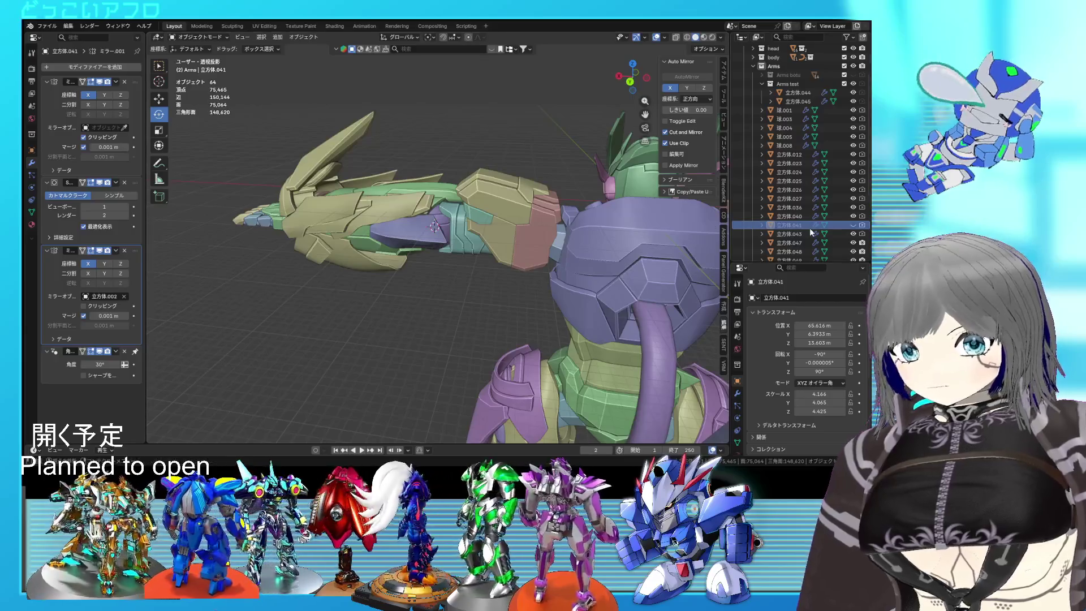
left_click(853, 93)
left_click(853, 93)
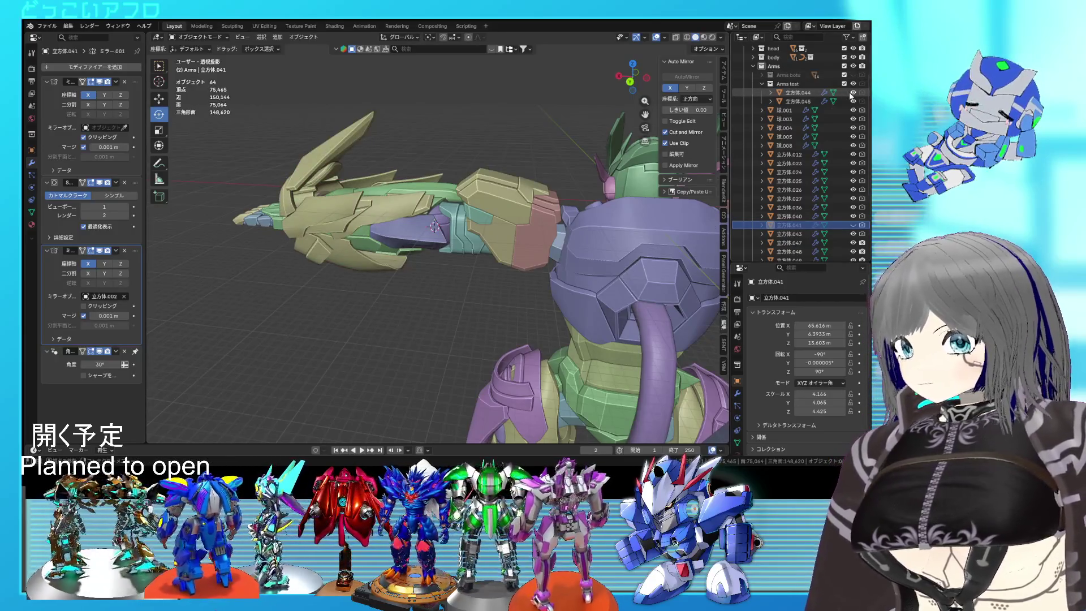
left_click(853, 101)
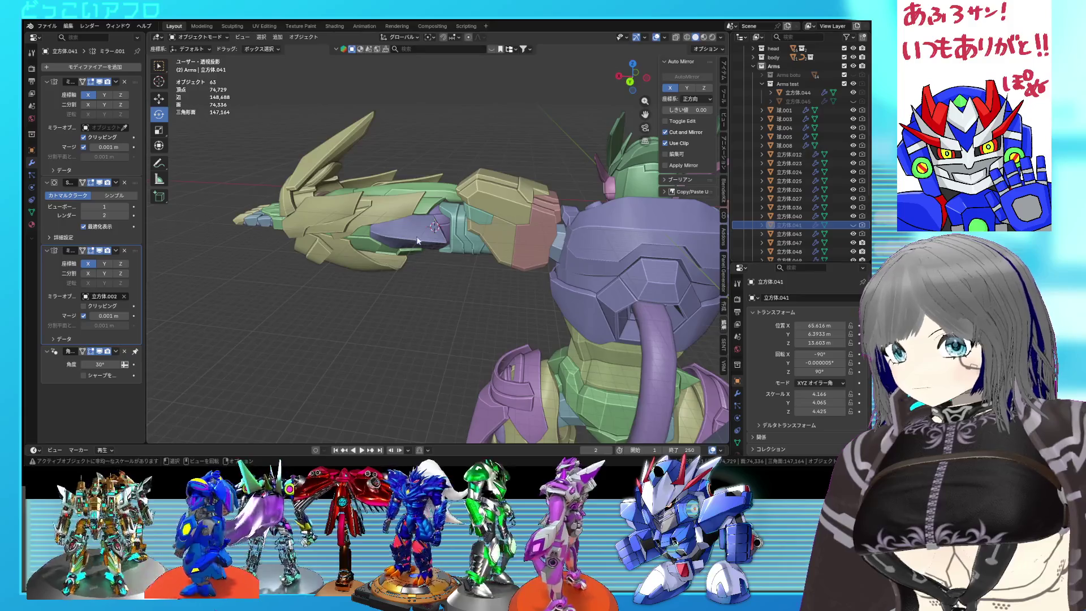
middle_click_drag(418, 240, 445, 239)
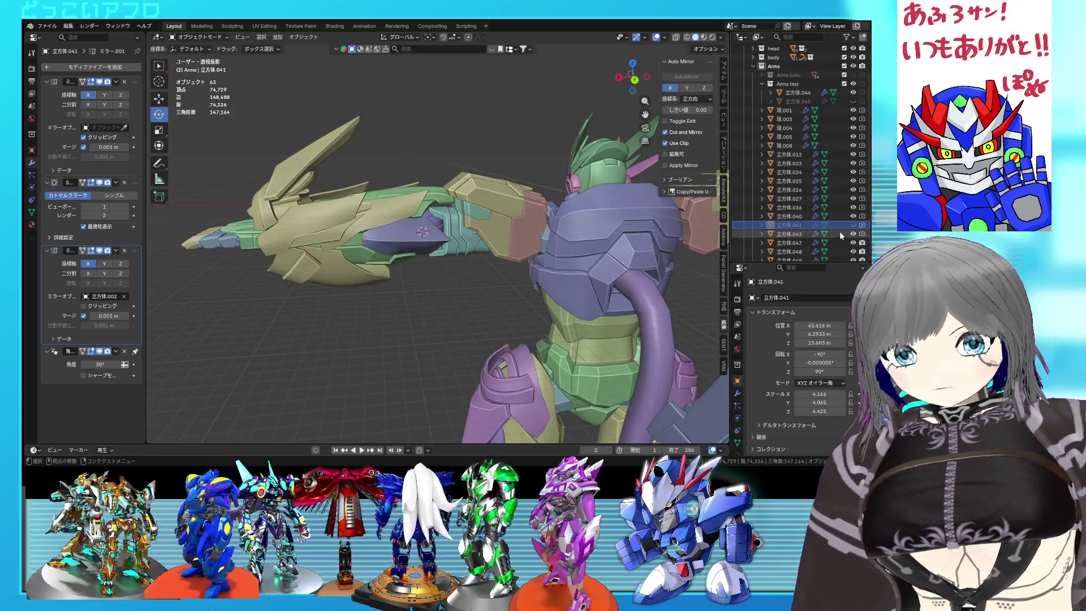
left_click(853, 225)
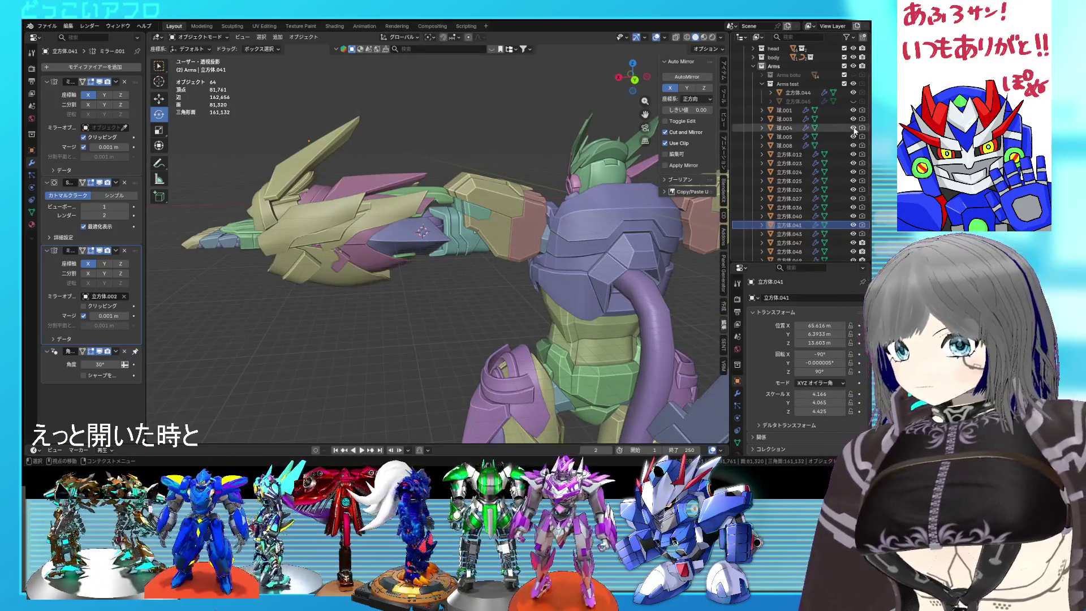
left_click(853, 92)
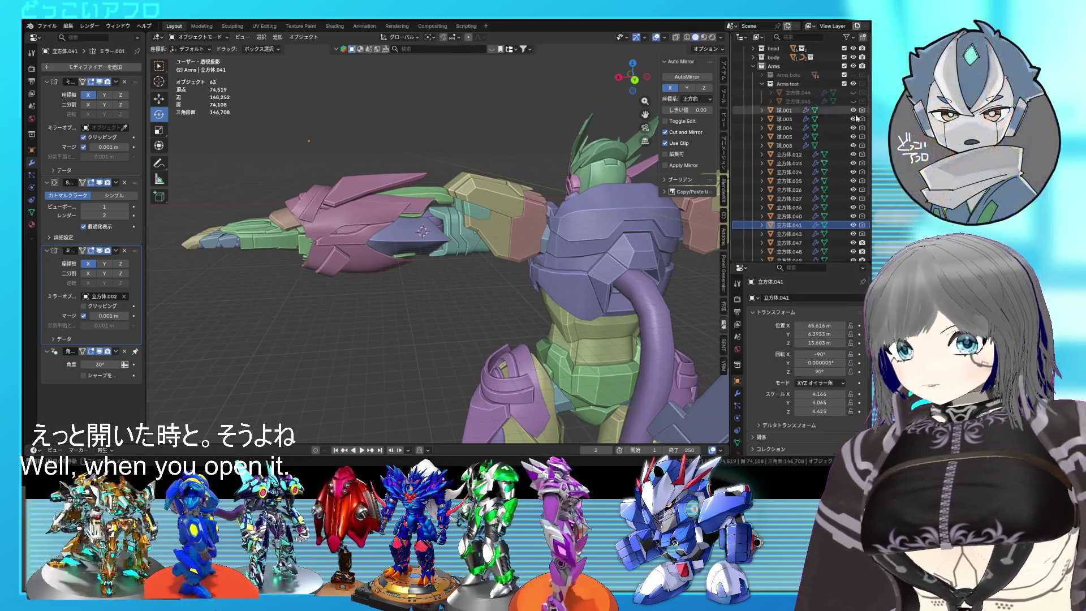
left_click(854, 94)
mouse_move(487, 187)
middle_mouse_down()
mouse_move(584, 196)
mouse_move(521, 185)
mouse_move(476, 222)
middle_mouse_up()
scroll(521, 186, "up", 3)
mouse_move(561, 171)
middle_mouse_down()
mouse_move(542, 213)
mouse_move(464, 215)
mouse_move(498, 203)
mouse_move(753, 197)
middle_mouse_up()
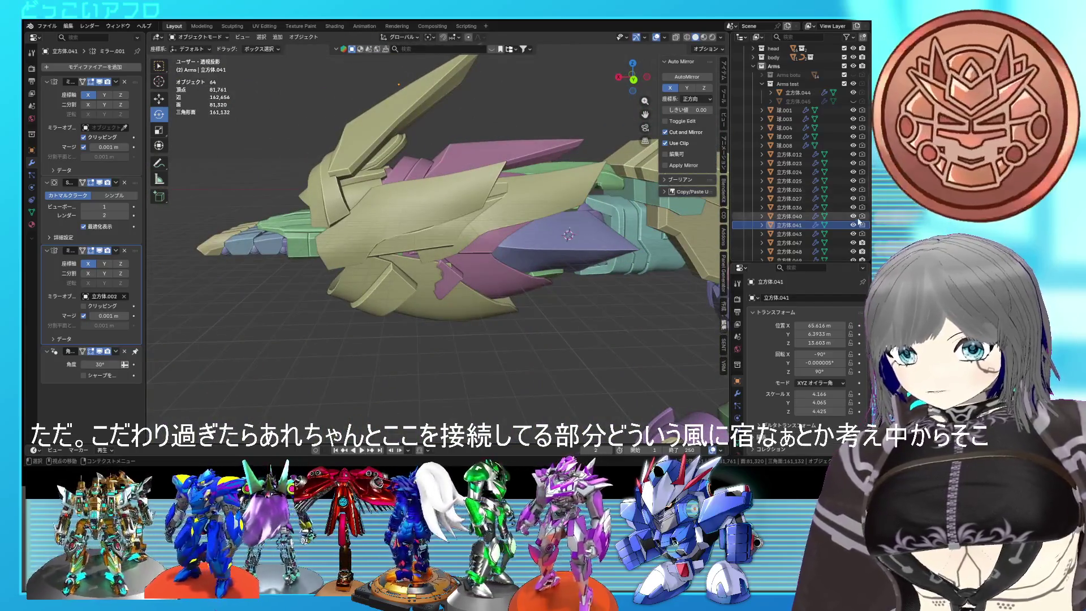
left_click(853, 92)
mouse_move(411, 242)
middle_mouse_down()
mouse_move(447, 294)
mouse_move(507, 322)
mouse_move(575, 277)
mouse_move(528, 300)
mouse_move(562, 308)
mouse_move(500, 283)
mouse_move(521, 194)
mouse_move(512, 207)
mouse_move(345, 193)
mouse_move(484, 209)
mouse_move(478, 241)
mouse_move(453, 242)
middle_mouse_up()
scroll(574, 277, "down", 3)
scroll(481, 226, "up", 3)
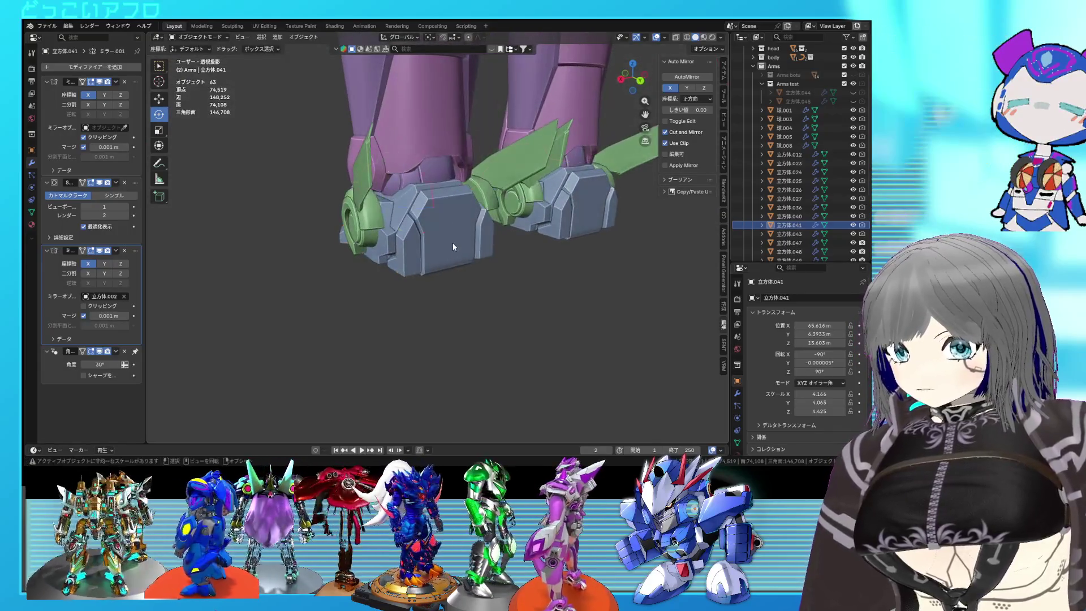
In Edit Mode on the foot block, select and move a vertical strip of faces
left_click(453, 242)
key("Tab")
key("KP_Decimal")
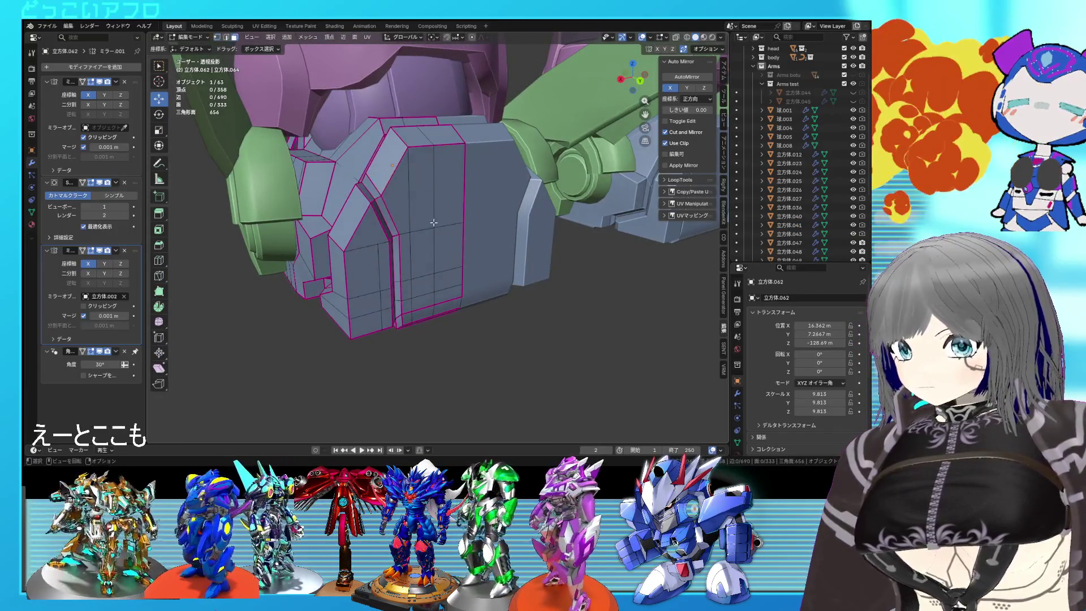
left_click_drag(405, 142, 442, 243)
left_click(452, 301, "alt")
mouse_move(452, 300)
middle_mouse_down()
mouse_move(513, 225)
mouse_move(547, 384)
middle_mouse_up()
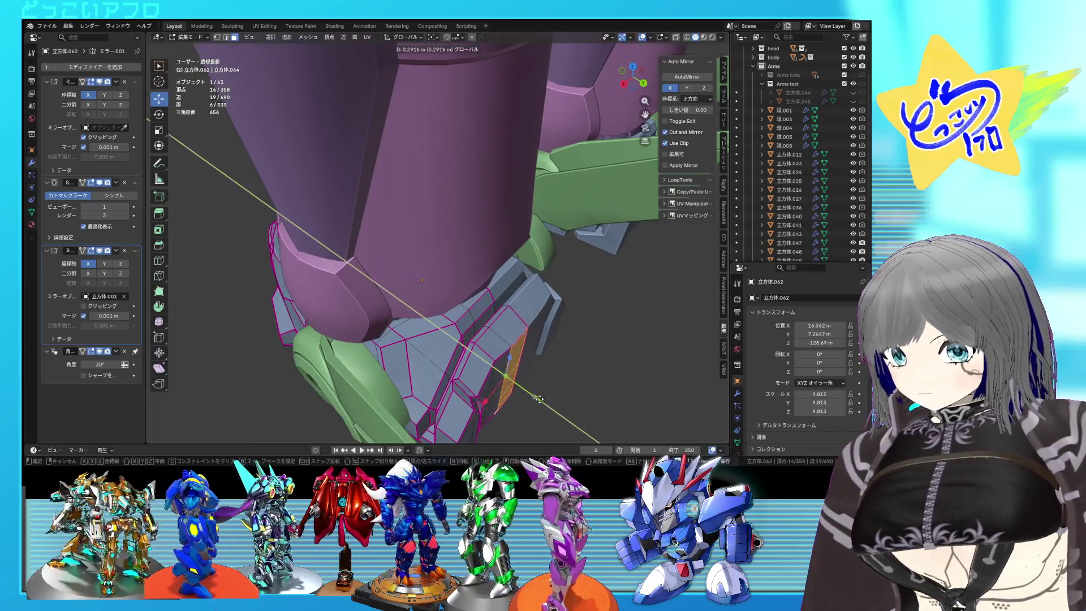
left_click(548, 407)
middle_click_drag(548, 407, 504, 310)
Crease the vertical edge columns of the foot armor with Shift+E
key("2")
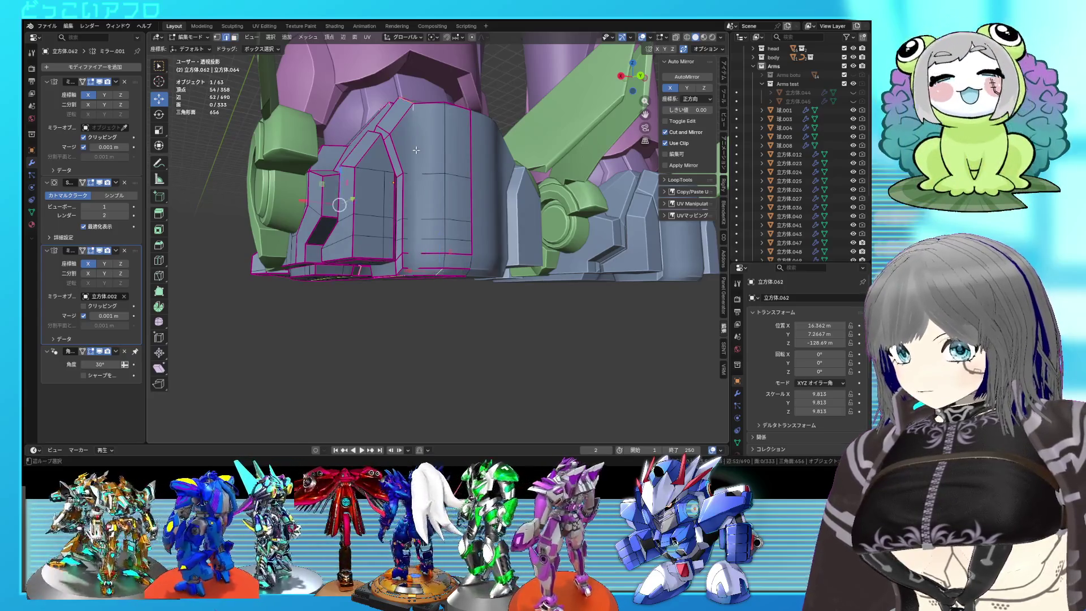
middle_click_drag(421, 148, 406, 207)
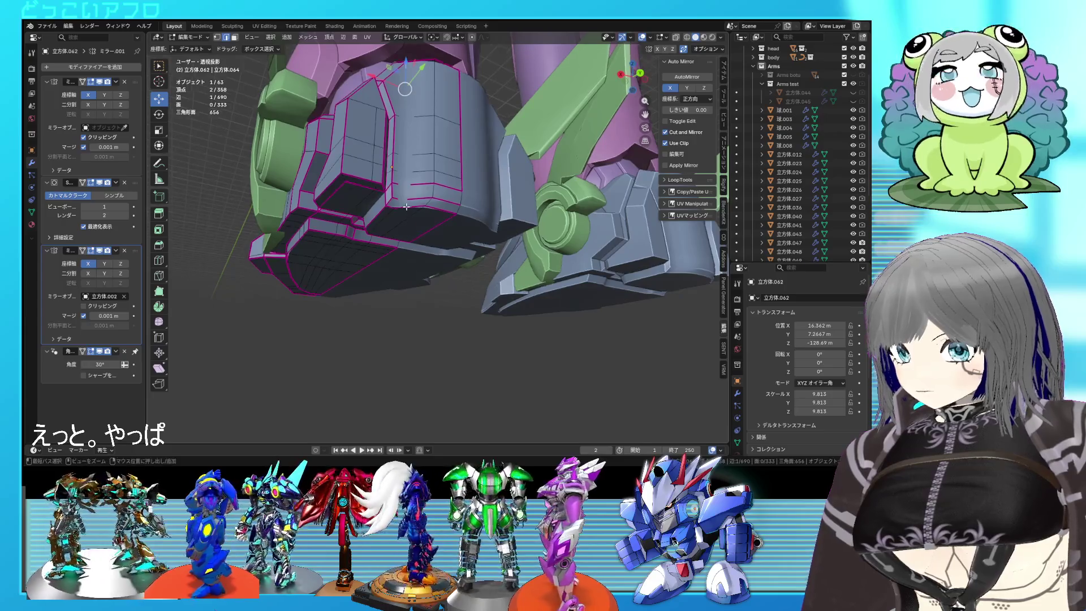
left_click(410, 70, "ctrl")
left_click(406, 122)
left_click(434, 192, "ctrl")
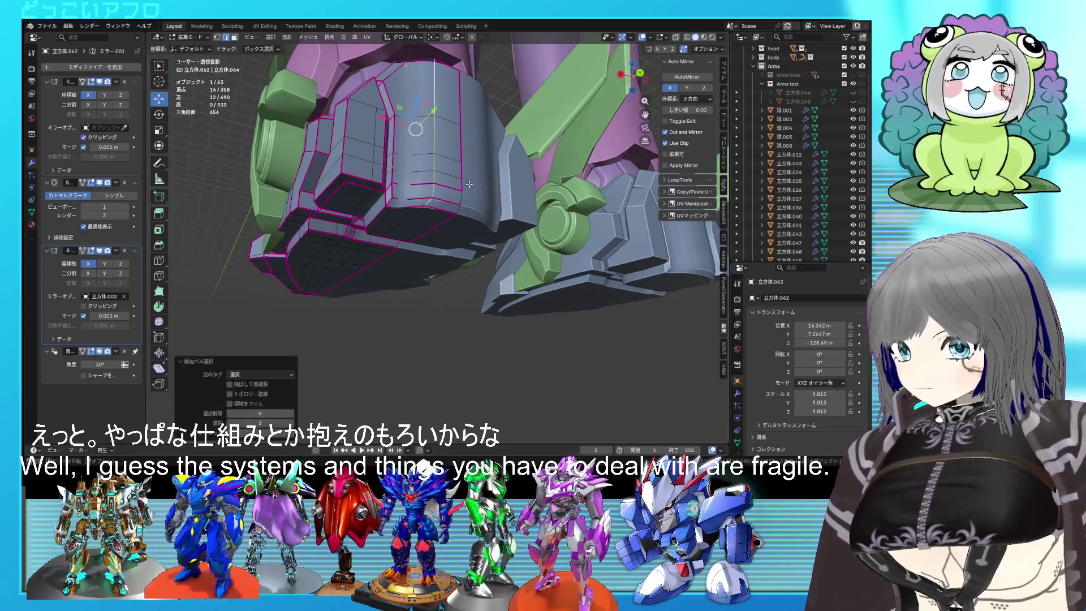
key("shift+e")
left_click(516, 231)
key("Tab")
mouse_move(516, 231)
middle_mouse_down()
mouse_move(484, 351)
mouse_move(547, 316)
mouse_move(521, 272)
mouse_move(518, 283)
mouse_move(435, 243)
mouse_move(444, 253)
middle_mouse_up()
scroll(506, 347, "up", 3)
Clear the old seams from the selected foot edges
key("Tab")
key("ctrl+e")
left_click(437, 254)
key("Tab")
key("Tab")
Mark the selected foot mesh edges sharp
left_click(320, 184)
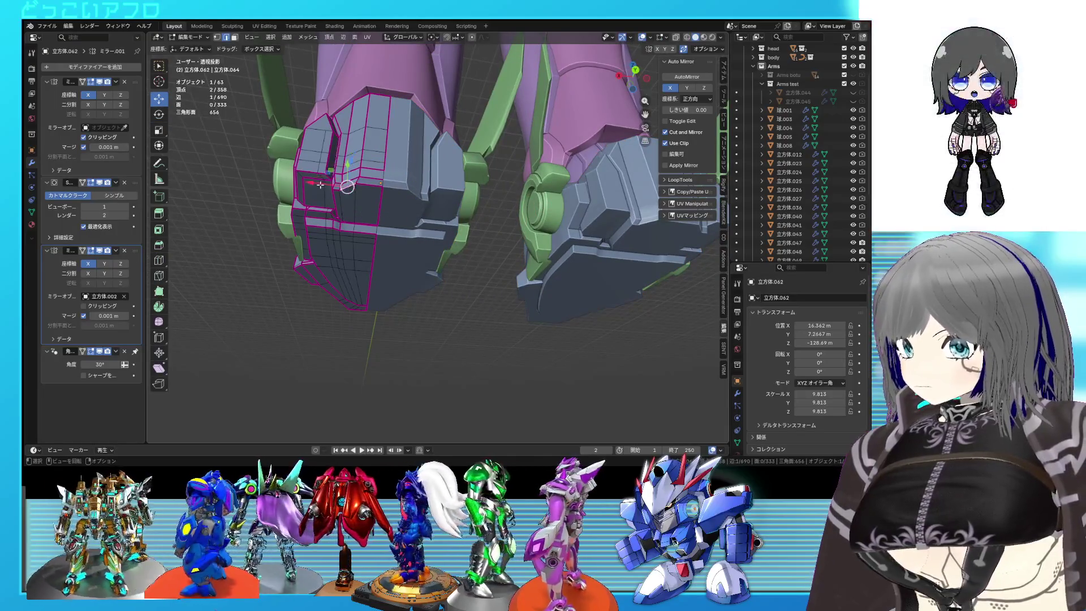
key("Tab")
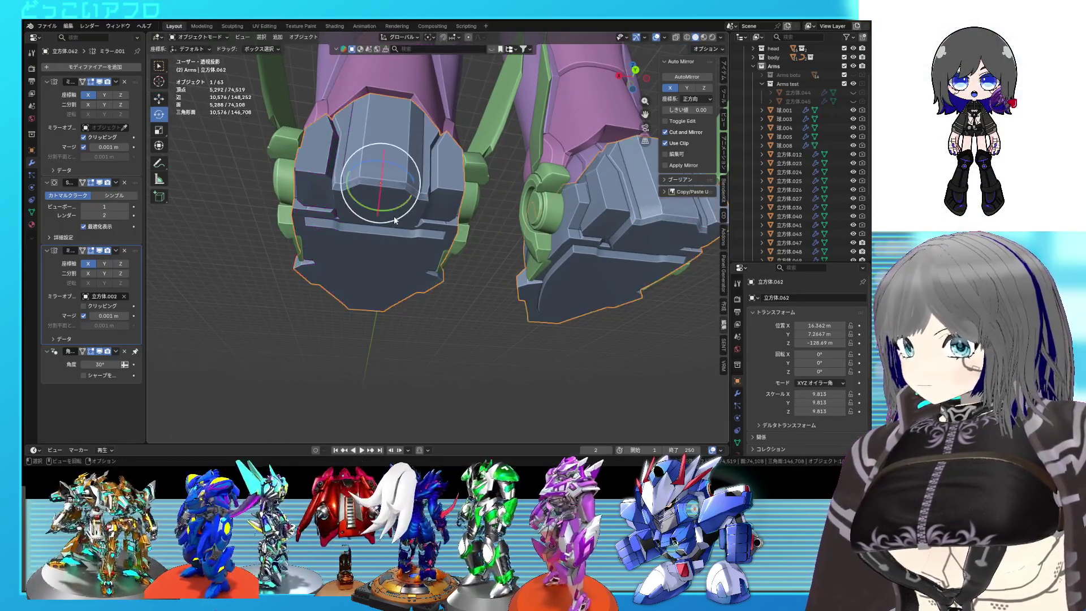
key("Tab")
right_click(360, 181)
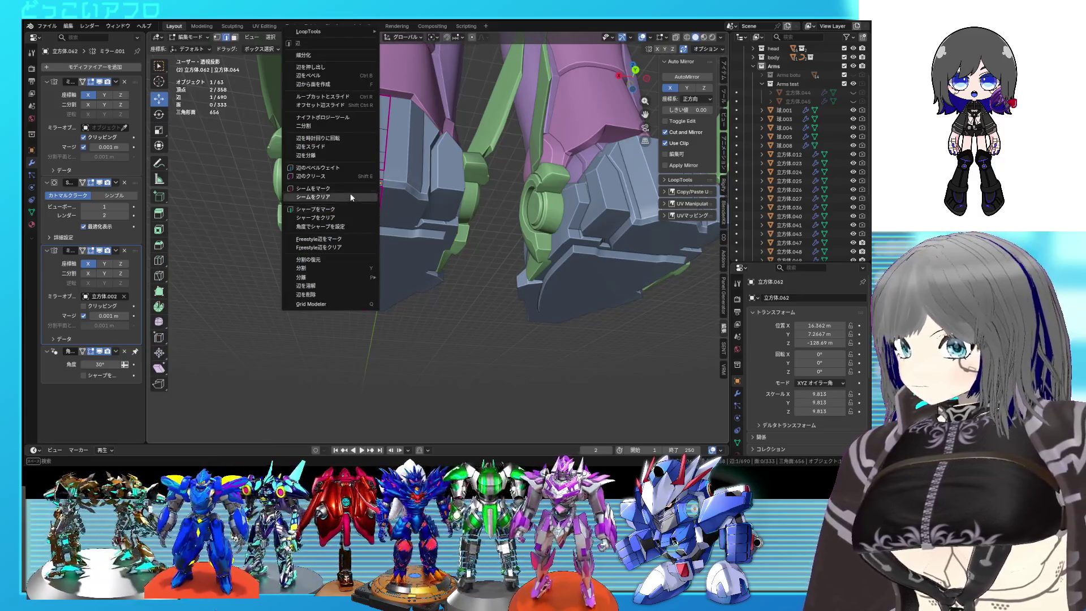
left_click(351, 209)
key("Tab")
Cancel an accidental move on the feet and save the .blend file
mouse_move(350, 208)
middle_mouse_down()
mouse_move(460, 226)
mouse_move(487, 296)
mouse_move(464, 309)
mouse_move(545, 303)
mouse_move(522, 291)
mouse_move(512, 239)
middle_mouse_up()
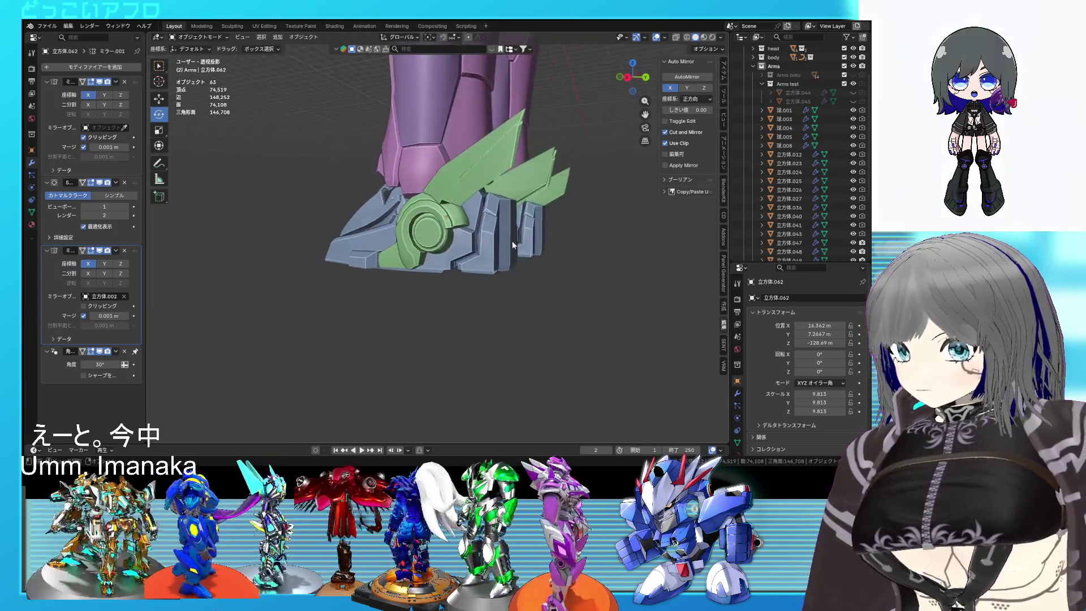
key("Tab")
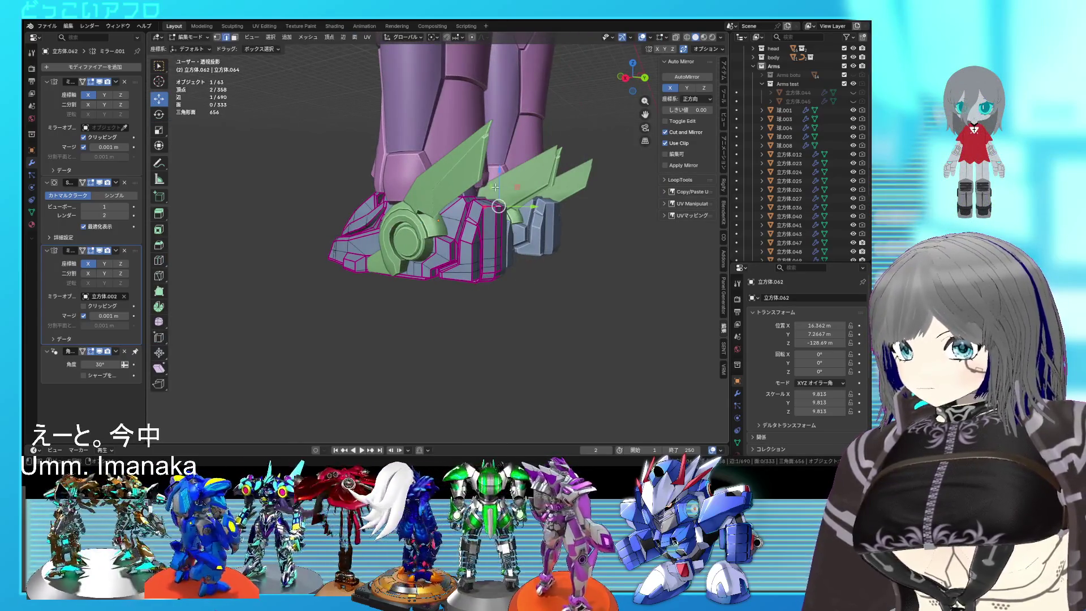
left_click(495, 192)
key("Tab")
mouse_move(495, 193)
middle_mouse_down()
mouse_move(509, 251)
mouse_move(382, 262)
mouse_move(480, 245)
mouse_move(568, 260)
mouse_move(543, 213)
mouse_move(551, 236)
mouse_move(571, 236)
mouse_move(462, 284)
mouse_move(511, 263)
middle_mouse_up()
key("ctrl+s")
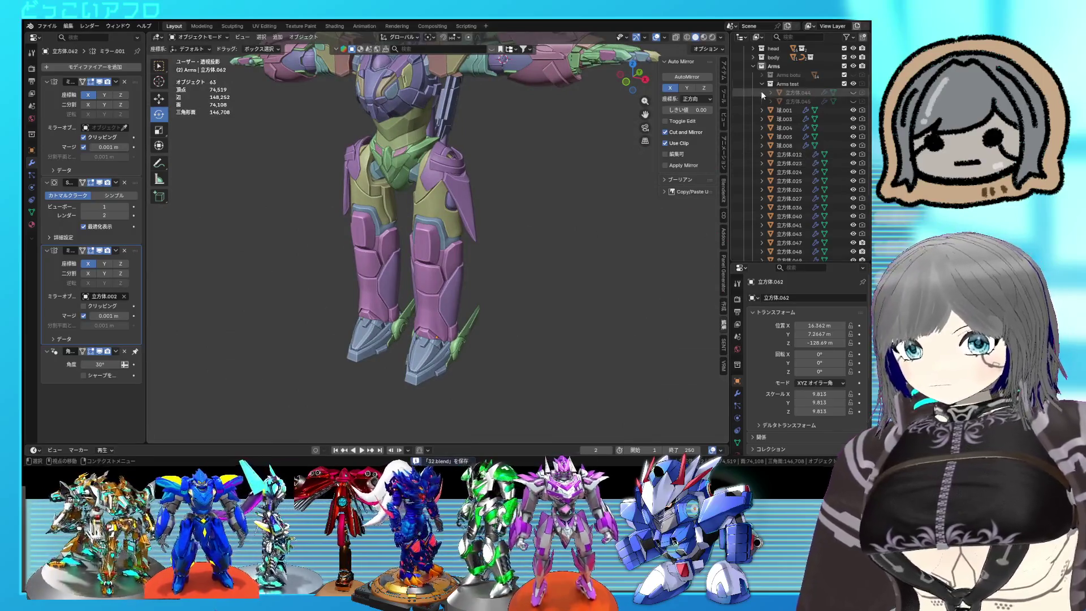
Hide the legs and body collections and the arm parts 球.001 through 立方体.043
left_click(753, 66)
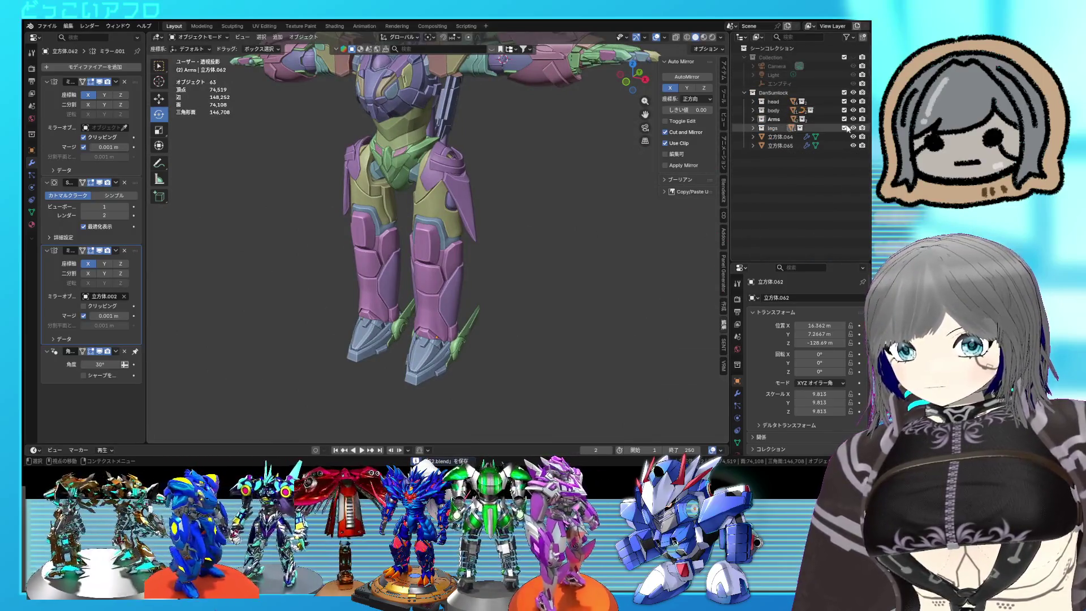
left_click(853, 128)
left_click(853, 109)
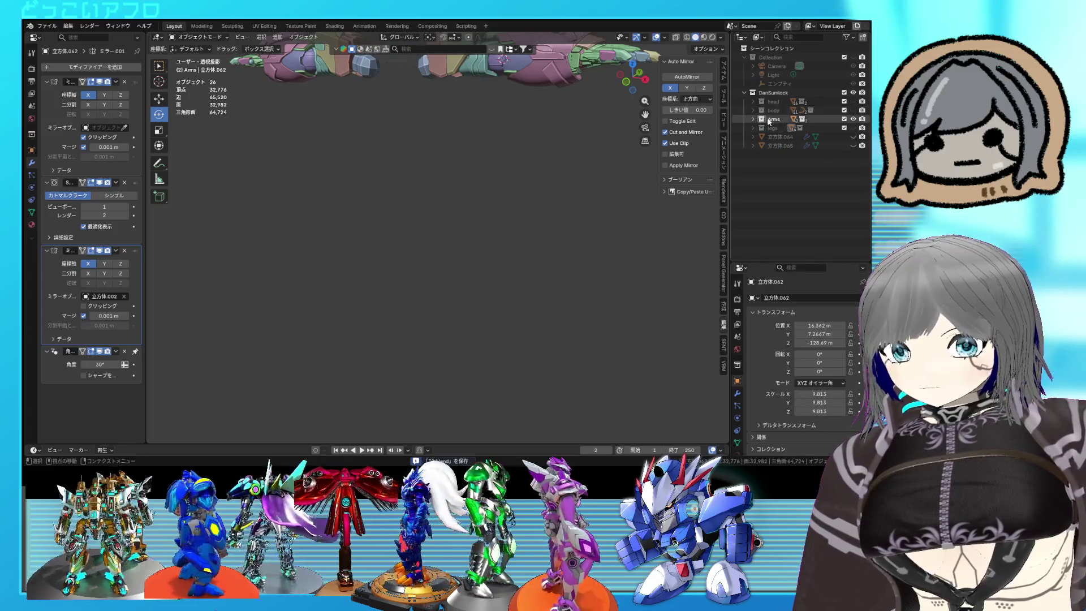
left_click(753, 119)
scroll(843, 183, "down", 5)
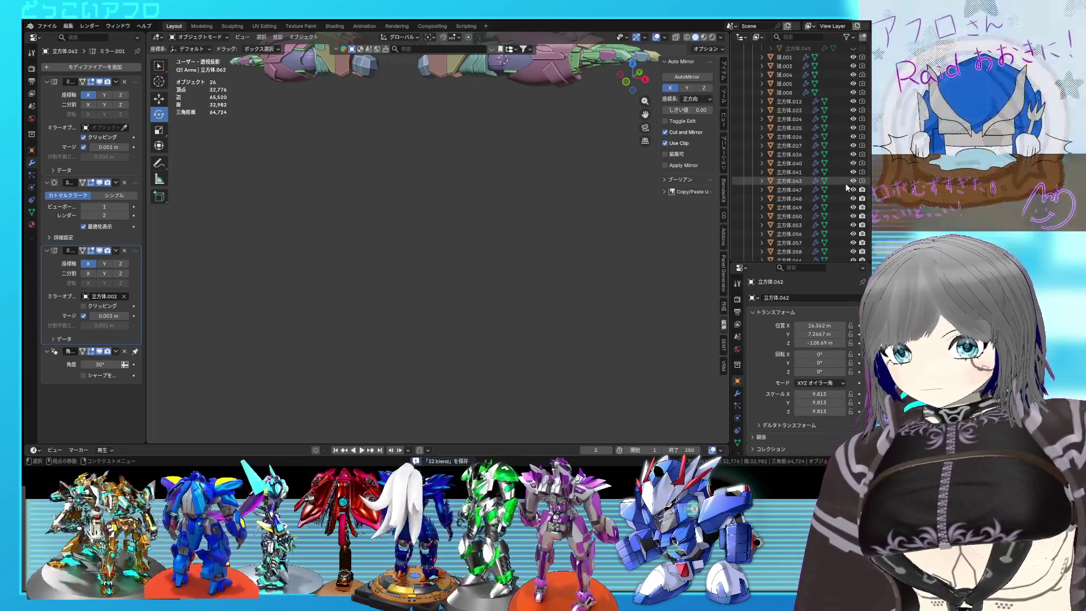
left_click_drag(854, 180, 850, 57)
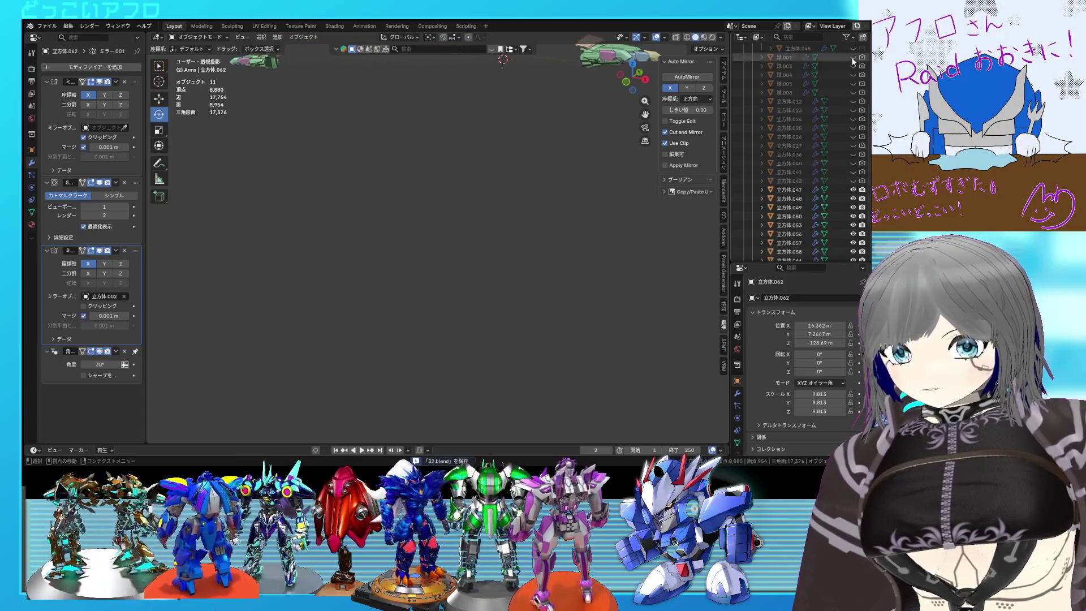
Select 立方体.047, enter Edit Mode, and switch to the UV Editing workspace
left_click(809, 190)
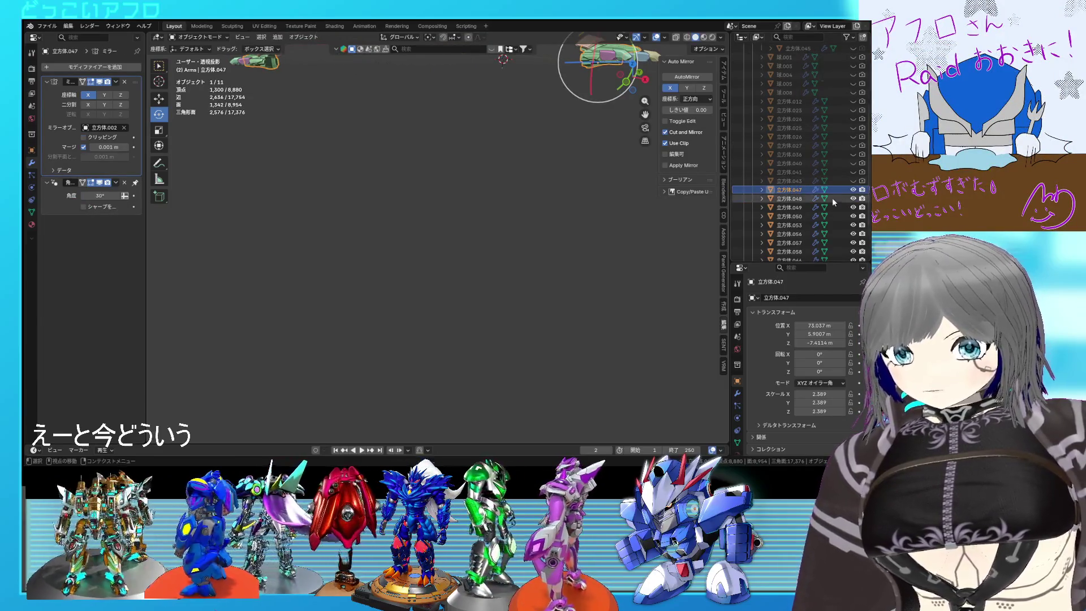
scroll(833, 198, "down", 2)
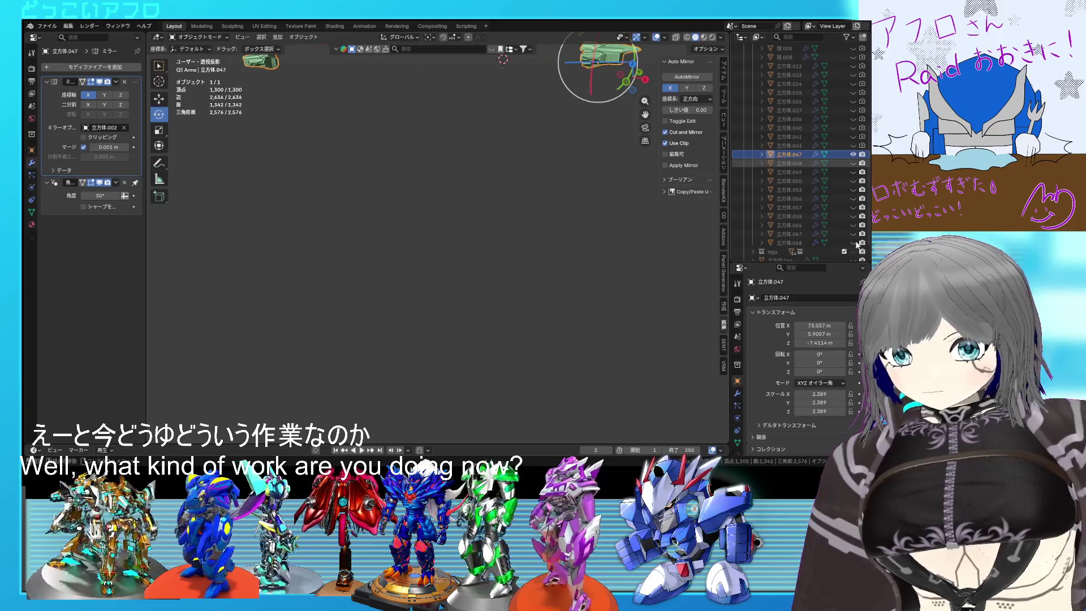
mouse_move(609, 202)
middle_mouse_down("shift")
mouse_move(542, 246)
mouse_move(288, 289)
middle_mouse_up("shift")
key("Tab")
scroll(542, 246, "up", 2)
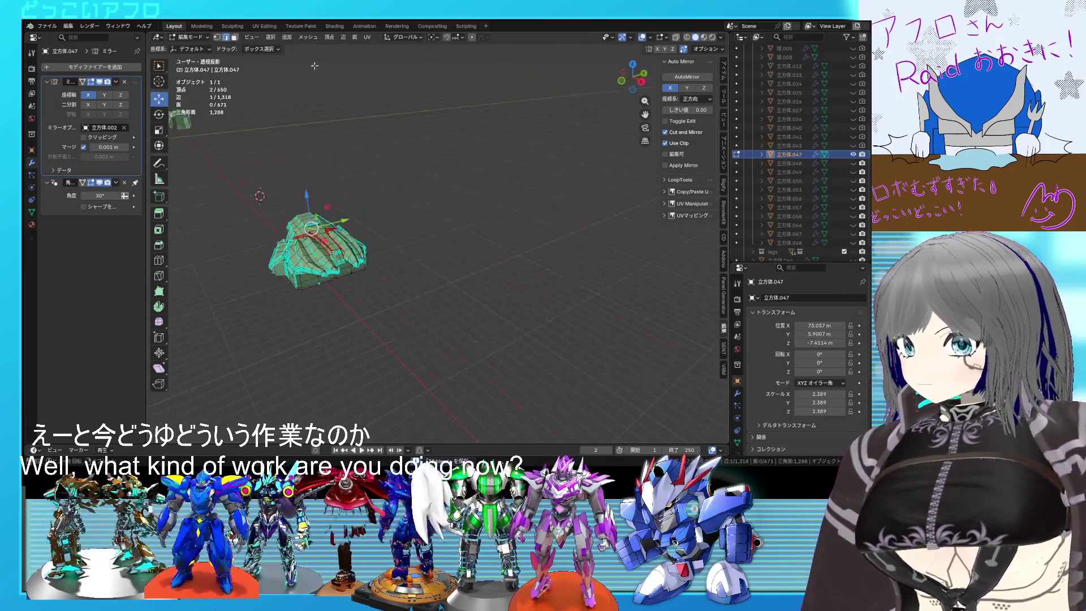
left_click(268, 26)
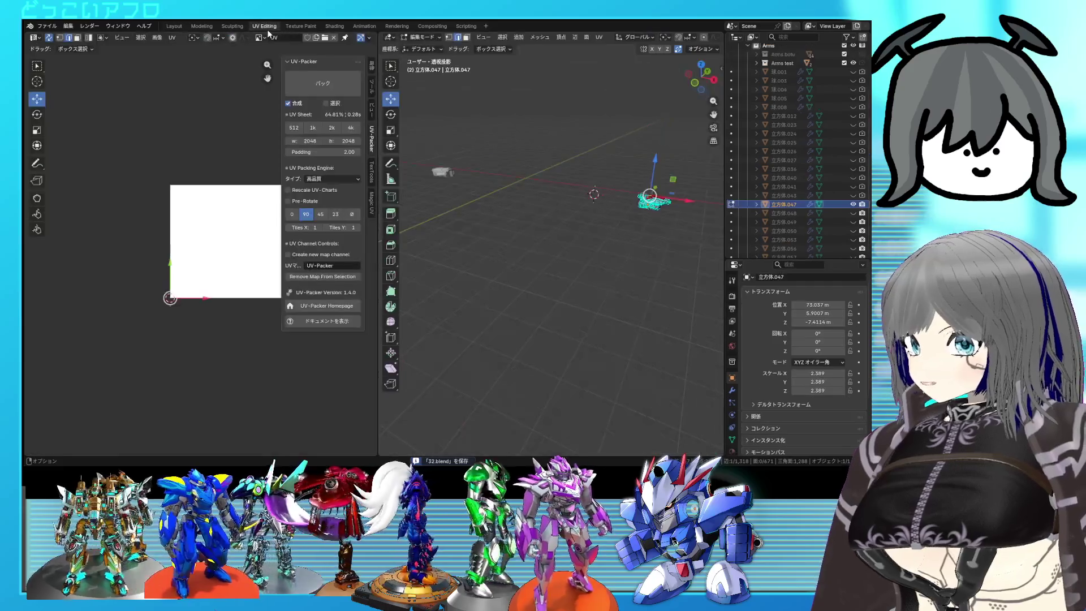
Select the whole 立方体.047 mesh and unwrap it into UV islands
scroll(547, 240, "up", 3)
mouse_move(547, 240)
middle_mouse_down()
mouse_move(566, 266)
mouse_move(632, 305)
middle_mouse_up()
scroll(631, 305, "up", 2)
middle_click_drag(265, 255, 215, 248)
key("a")
key("u")
left_click(218, 249)
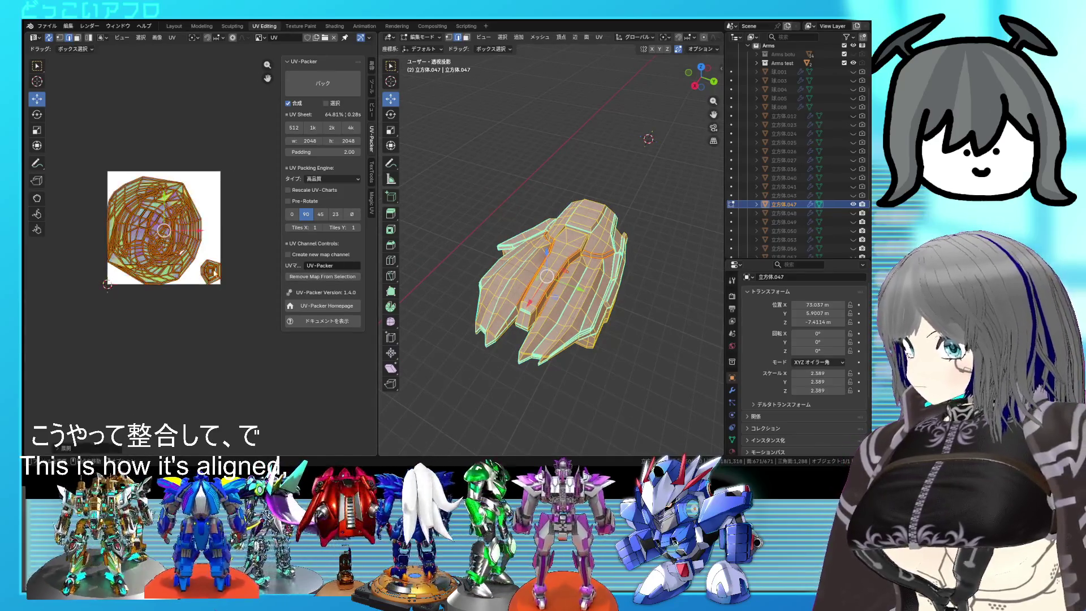
Clear all seams from the whole mesh and save the .blend file
scroll(219, 249, "up", 2)
left_click(164, 258)
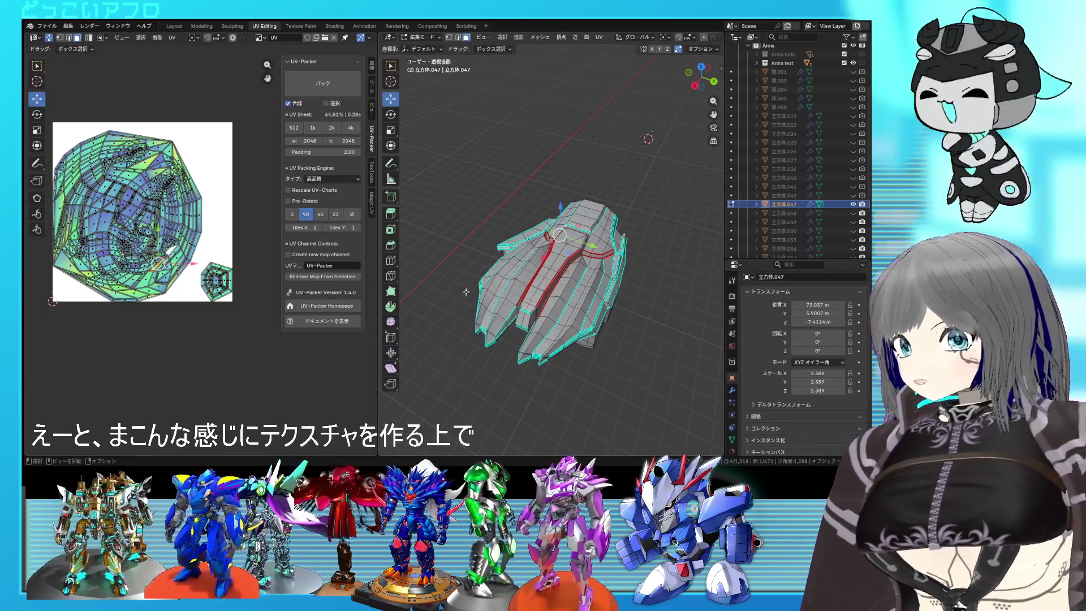
scroll(579, 280, "up", 2)
middle_click_drag(579, 279, 612, 281)
scroll(612, 281, "up", 5)
left_click(636, 266, "alt")
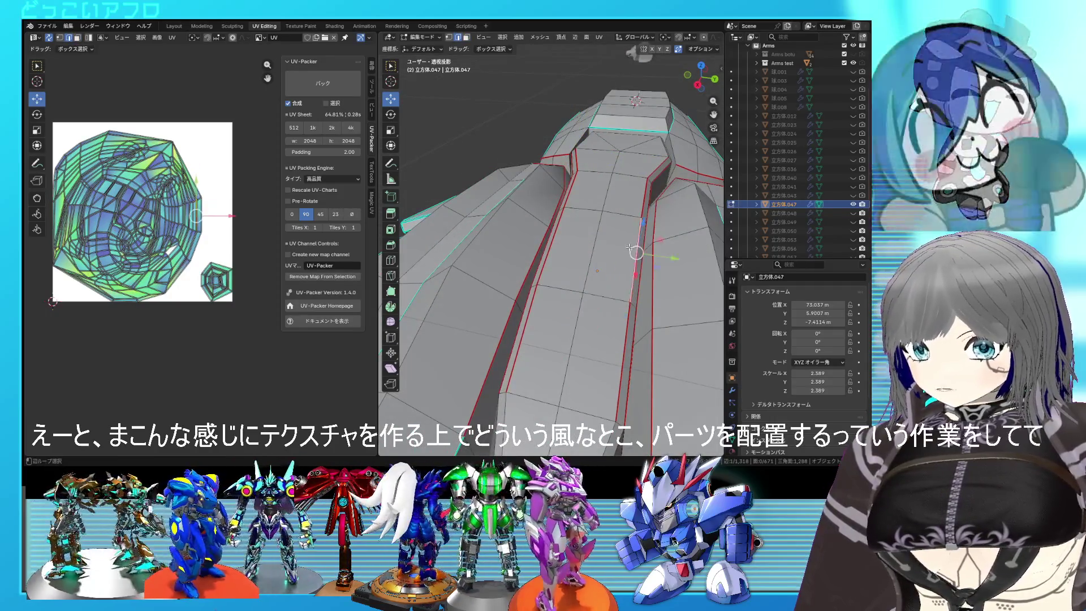
middle_click_drag(605, 268, 638, 277)
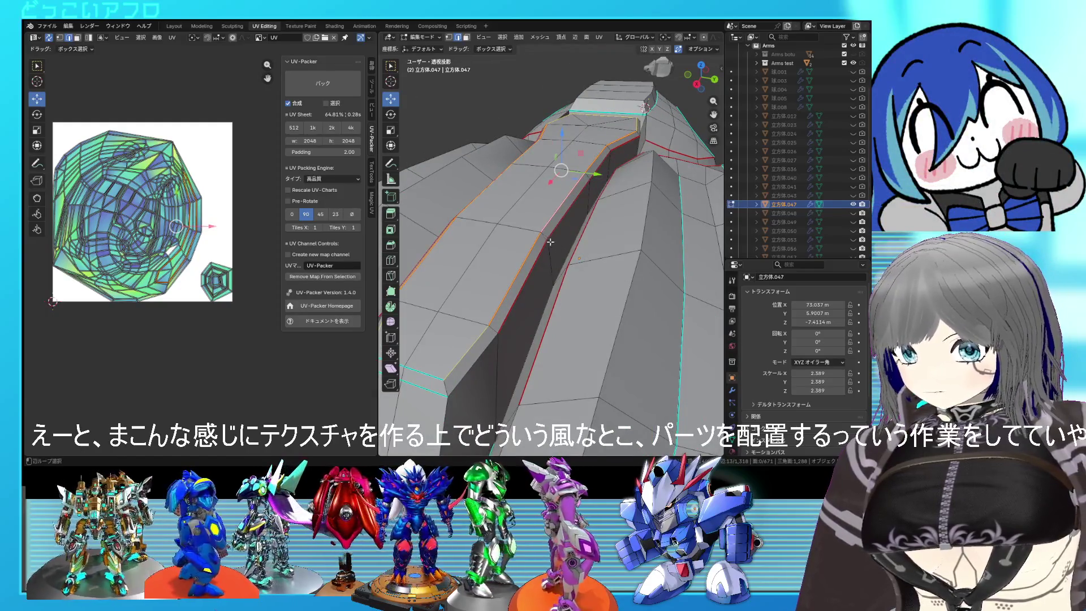
scroll(563, 241, "down", 4)
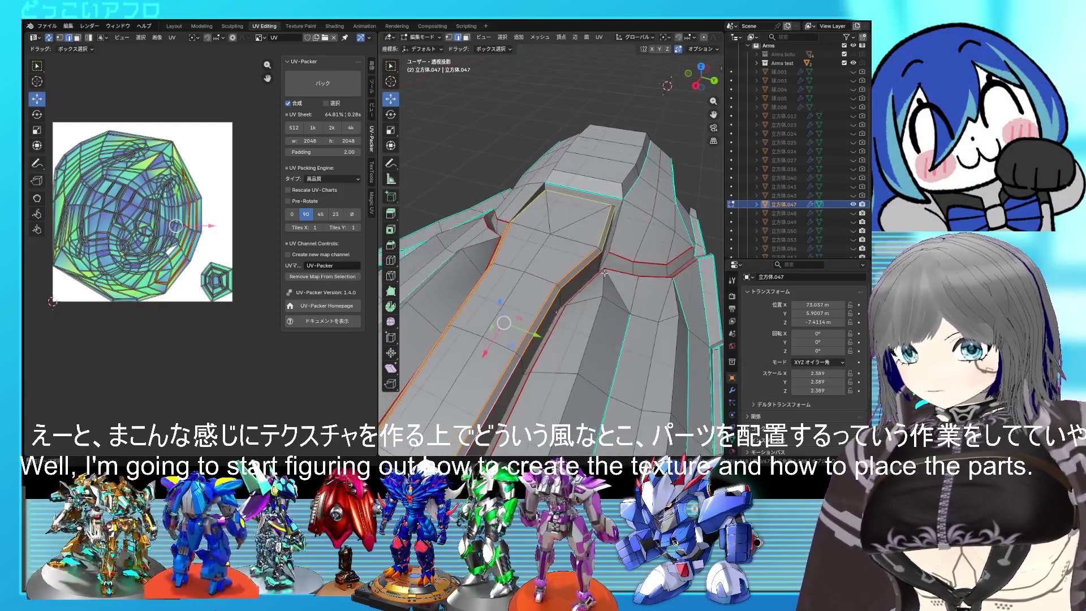
key("a")
right_click(636, 273)
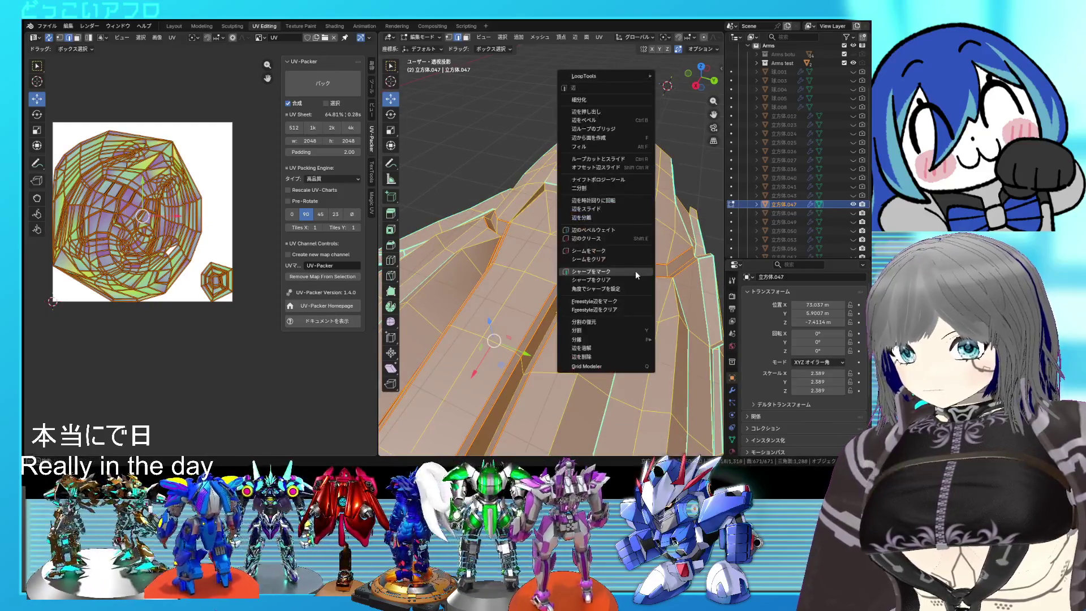
left_click(611, 260)
key("ctrl+s")
Scale the selected top face wider along the X axis and save
mouse_move(621, 260)
middle_mouse_down()
mouse_move(608, 274)
mouse_move(585, 249)
mouse_move(584, 227)
mouse_move(565, 225)
middle_mouse_up()
left_click(608, 275)
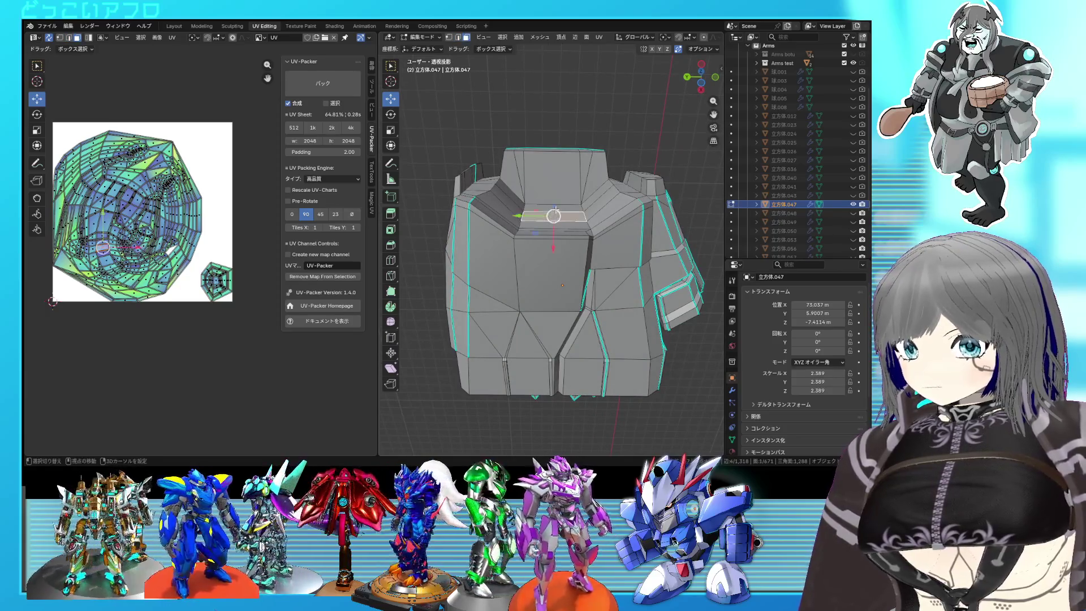
mouse_move(551, 265)
middle_mouse_down()
mouse_move(551, 253)
mouse_move(517, 246)
mouse_move(558, 242)
mouse_move(548, 215)
middle_mouse_up()
middle_click_drag(543, 242, 544, 258)
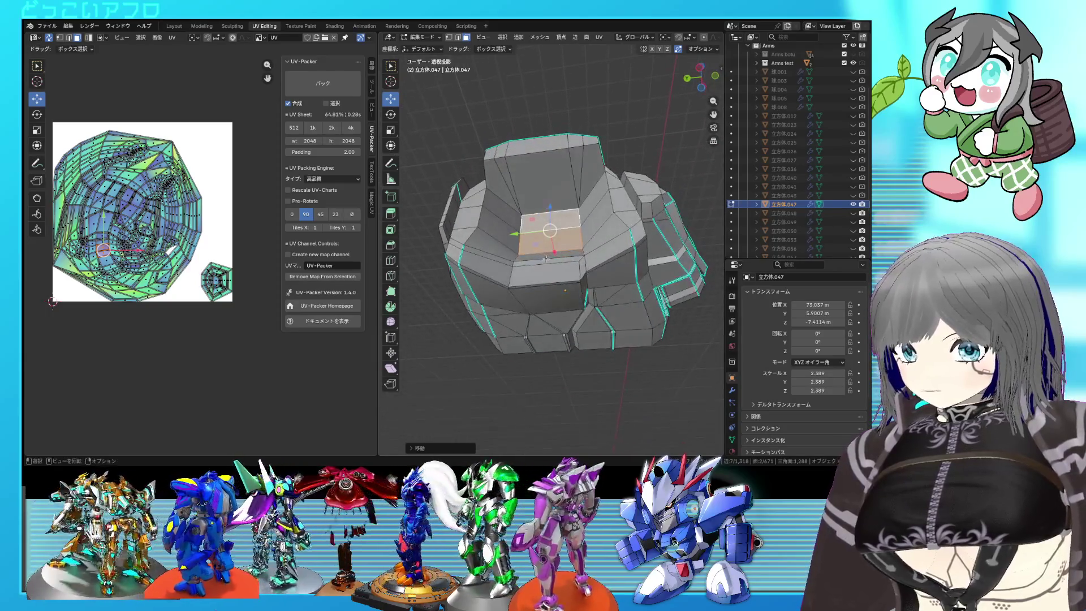
scroll(545, 258, "up", 4)
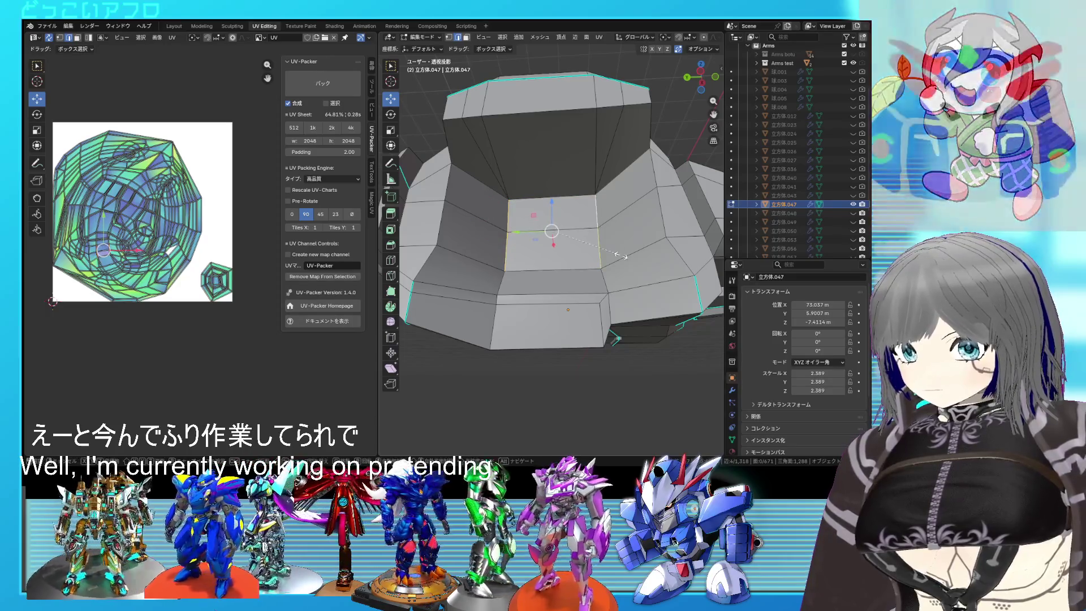
key("s")
key("x")
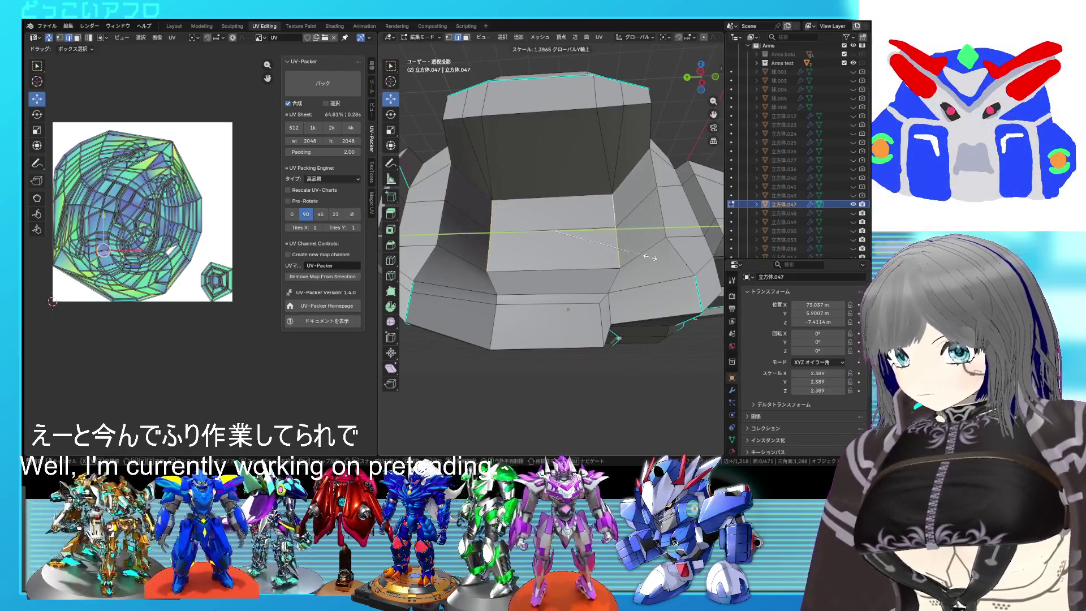
key("ctrl+s")
Extrude a new vertex from a vertex on the lower edge
middle_click_drag(645, 271, 587, 266)
key("1")
left_click(483, 249)
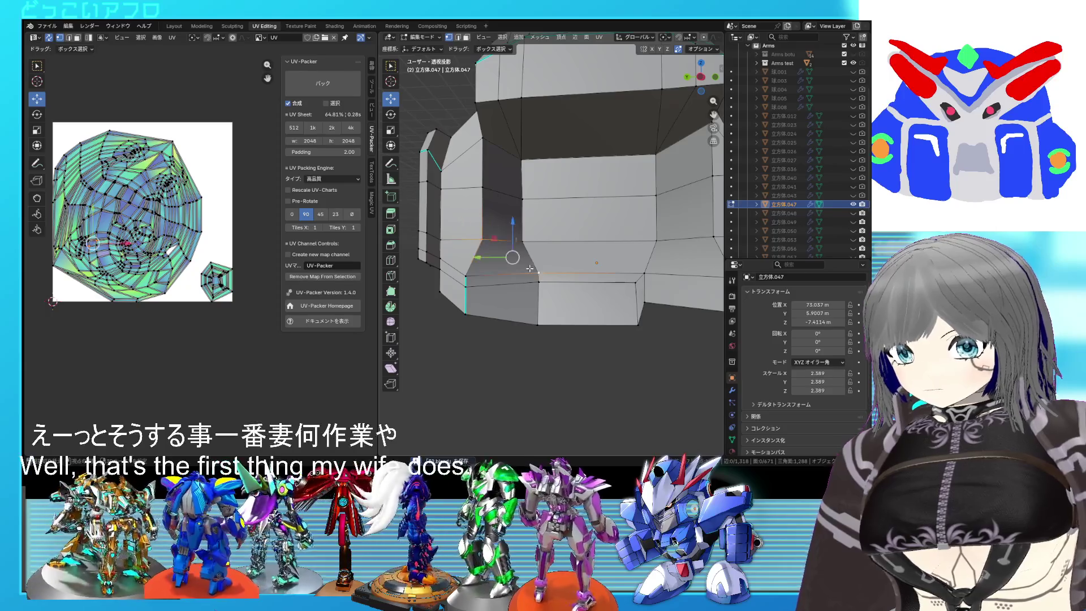
key("e")
middle_click_drag(698, 256, 614, 256)
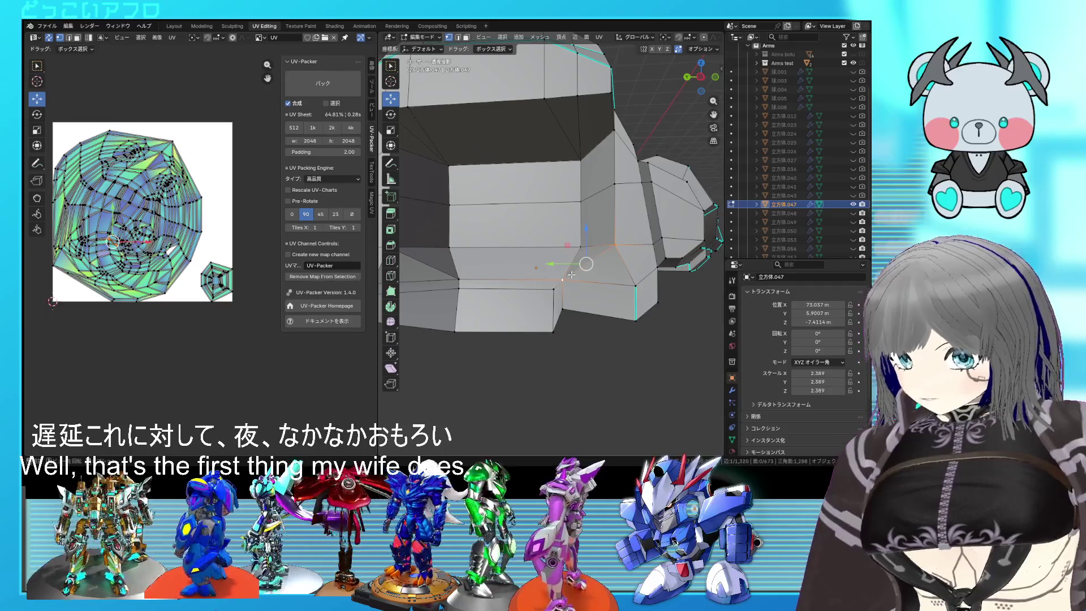
Slide two edge loops into new positions along the armor part
mouse_move(631, 274)
middle_mouse_down()
mouse_move(626, 262)
mouse_move(582, 254)
mouse_move(560, 252)
mouse_move(554, 264)
mouse_move(580, 135)
middle_mouse_up()
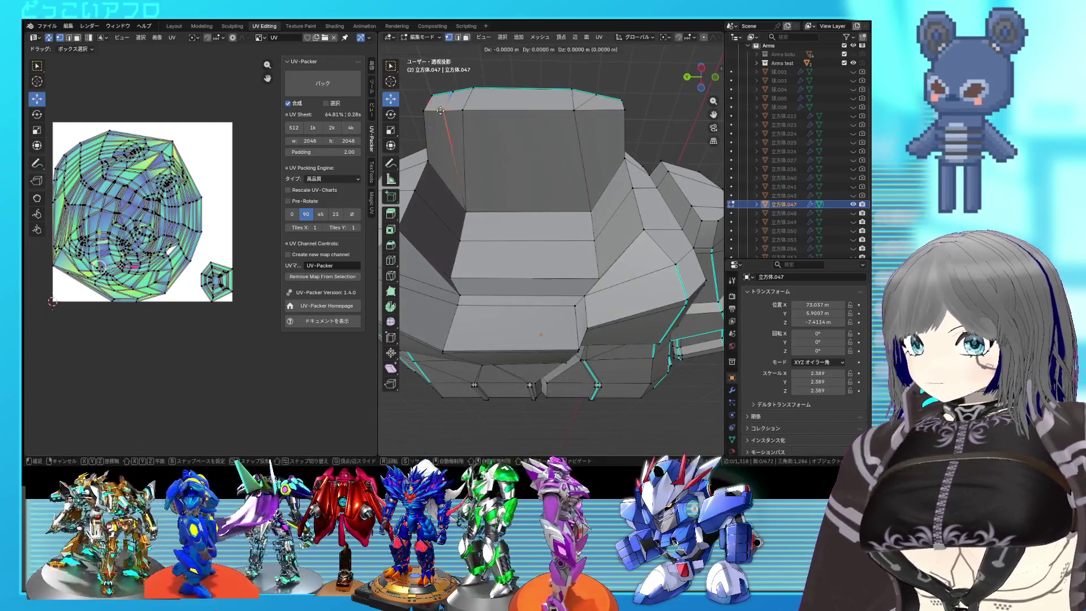
scroll(592, 199, "down", 3)
middle_click_drag(591, 198, 478, 256)
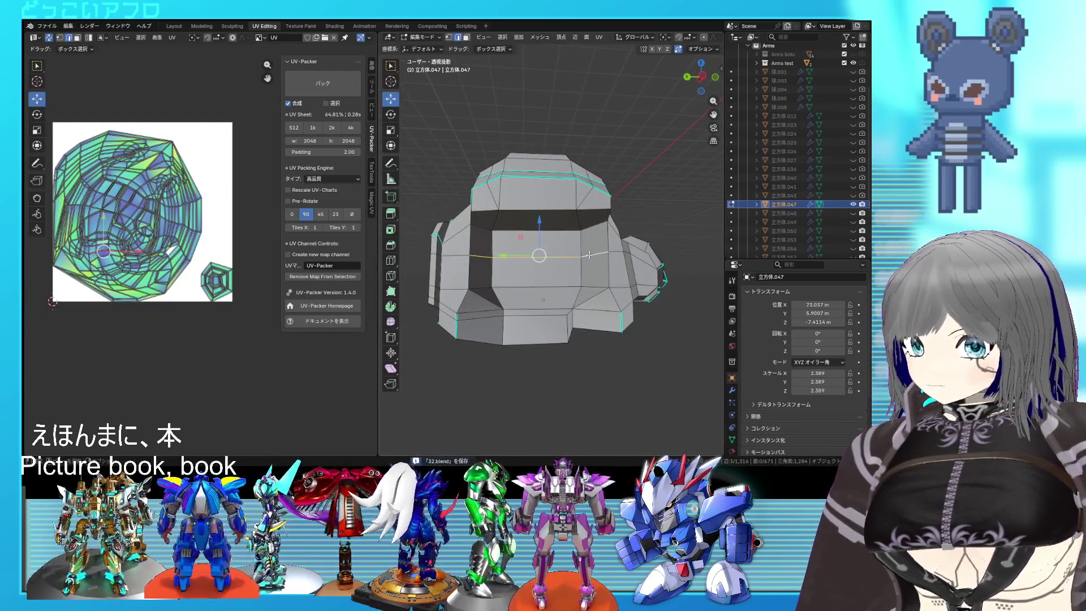
left_click(583, 196)
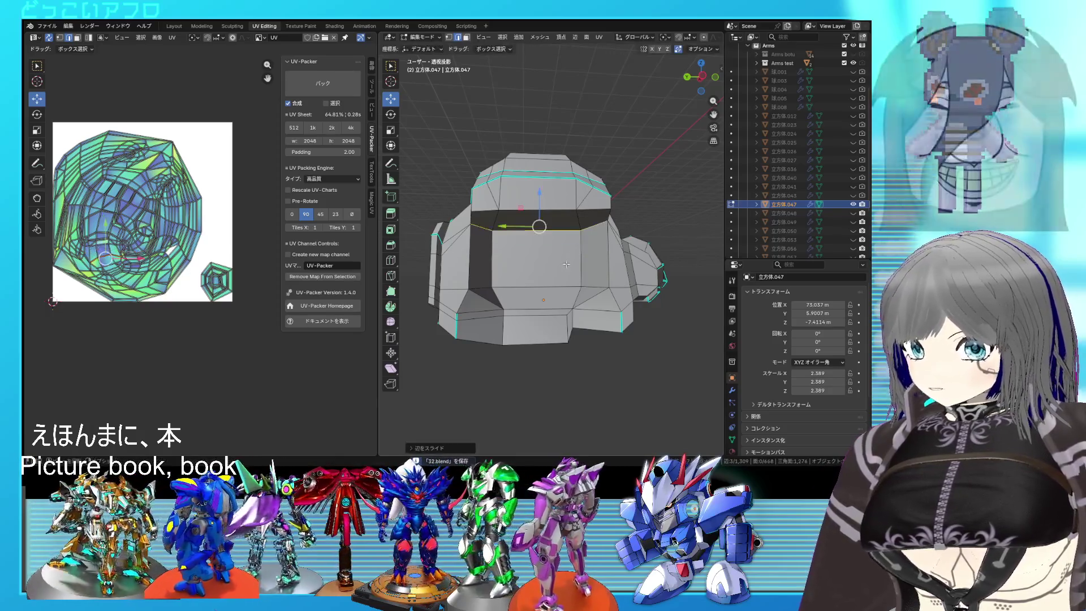
scroll(584, 196, "up", 3)
mouse_move(583, 196)
middle_mouse_down()
mouse_move(489, 271)
mouse_move(542, 264)
middle_mouse_up()
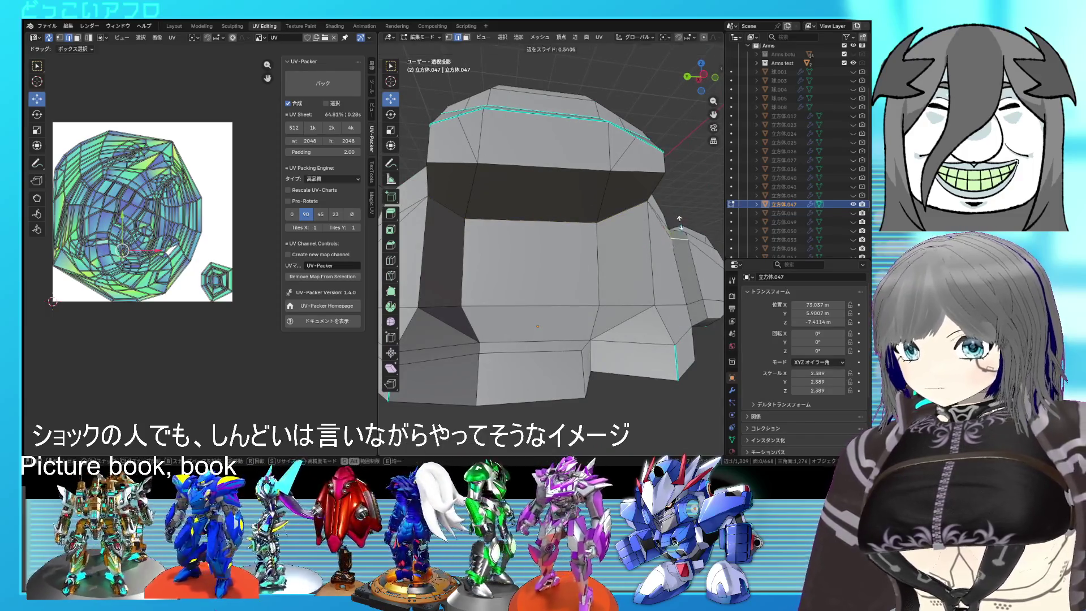
middle_click_drag(677, 195, 576, 285)
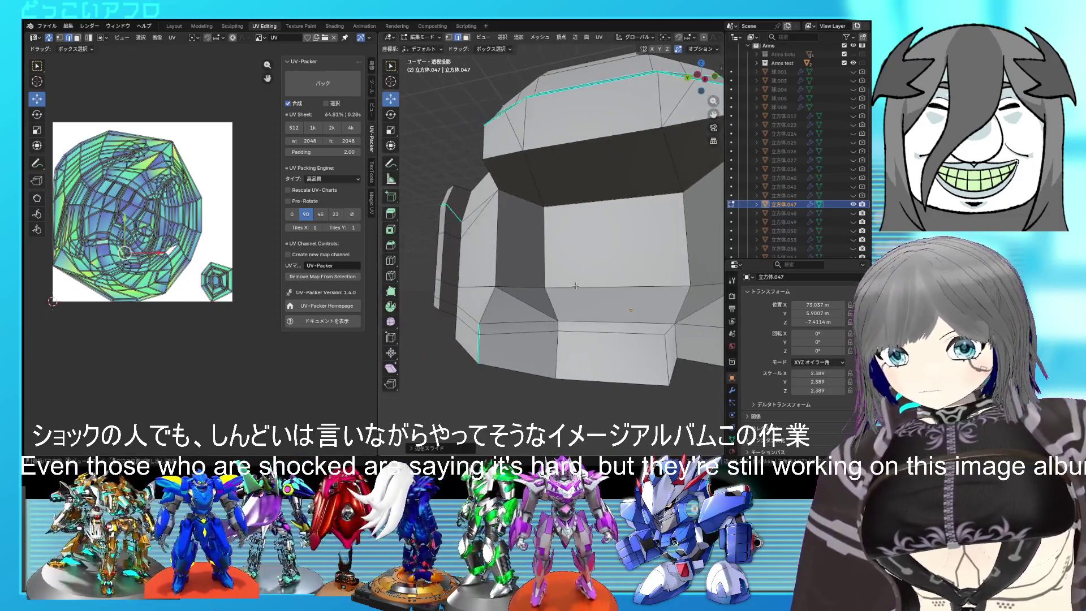
mouse_move(452, 239)
middle_mouse_down()
mouse_move(469, 219)
mouse_move(559, 237)
middle_mouse_up()
key("g")
key("g")
left_click(471, 217)
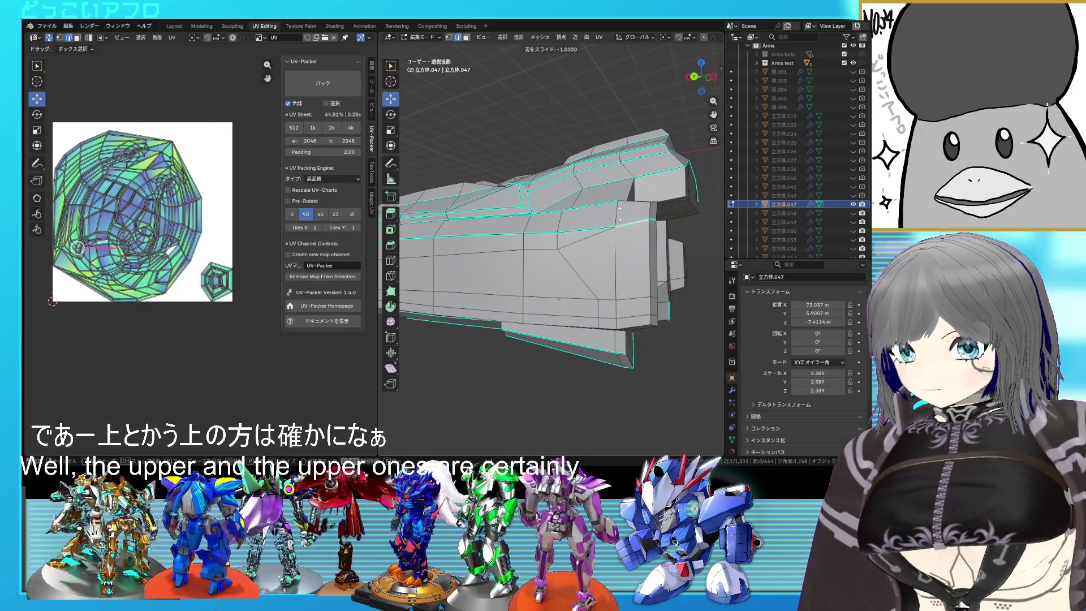
Mark the selected edges as sharp
middle_click_drag(630, 235, 528, 248)
key("s")
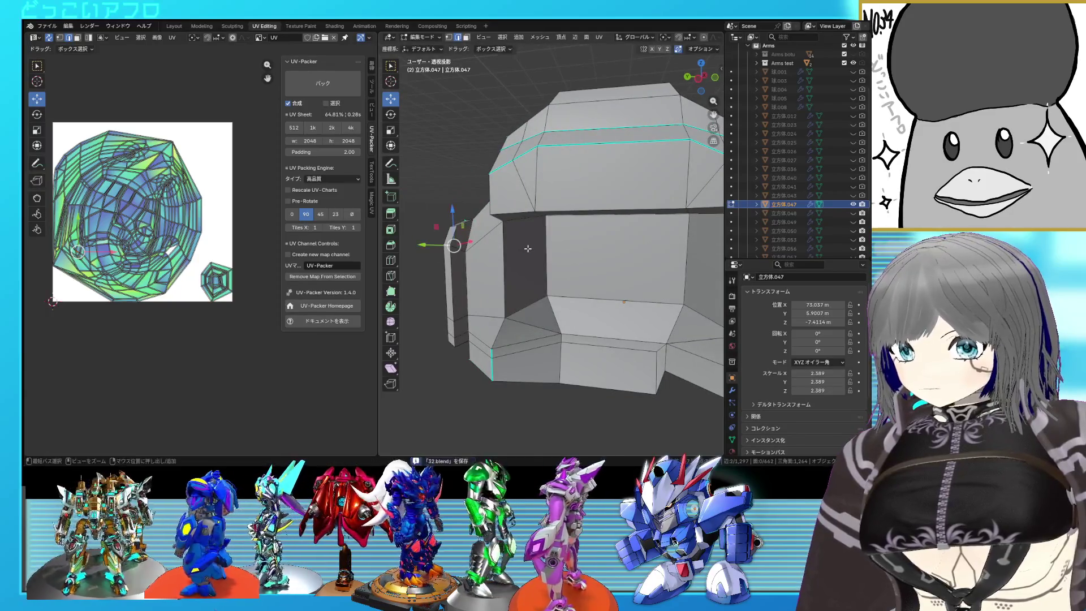
key("ctrl+e")
left_click(509, 261)
Inspect the part from above and below, switching between vertex and edge selection
mouse_move(509, 262)
middle_mouse_down()
mouse_move(535, 247)
mouse_move(591, 252)
middle_mouse_up()
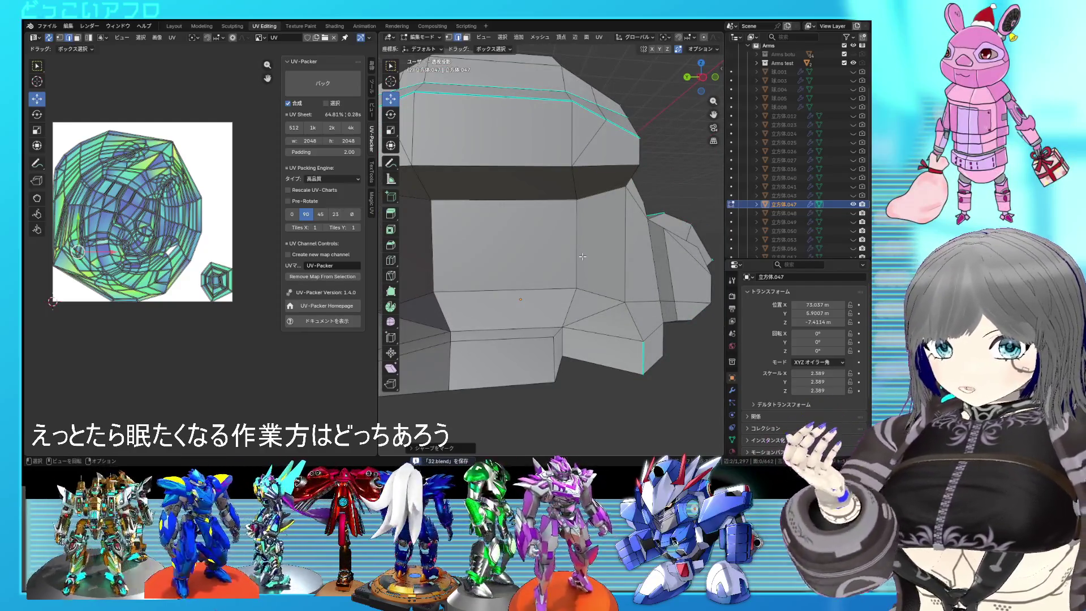
scroll(583, 256, "down", 5)
mouse_move(564, 262)
middle_mouse_down()
mouse_move(554, 255)
mouse_move(563, 238)
middle_mouse_up()
scroll(577, 145, "up", 2)
middle_click_drag(576, 144, 574, 181)
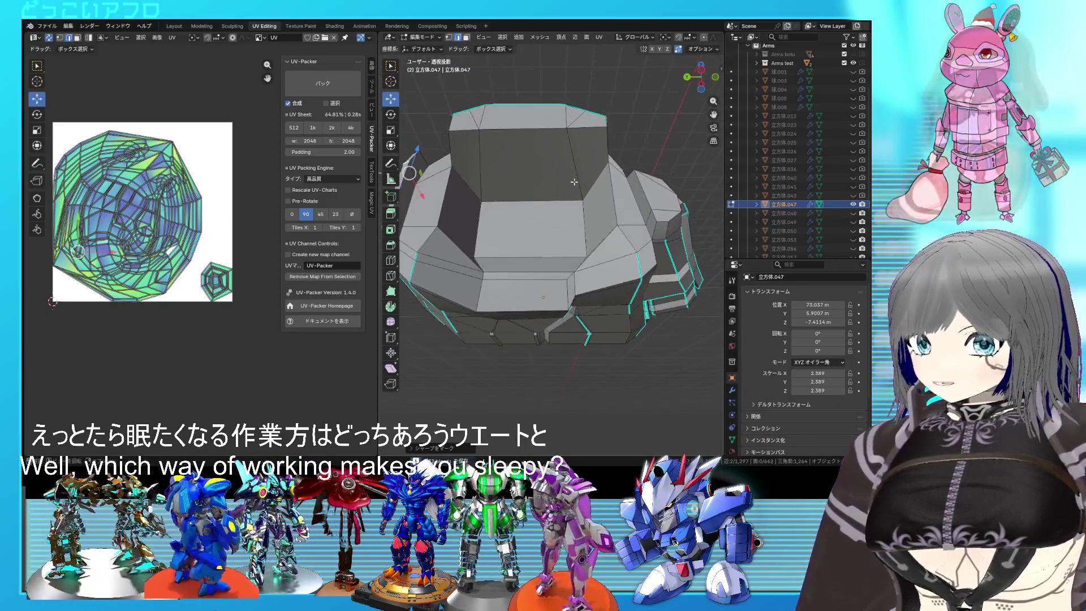
key("1")
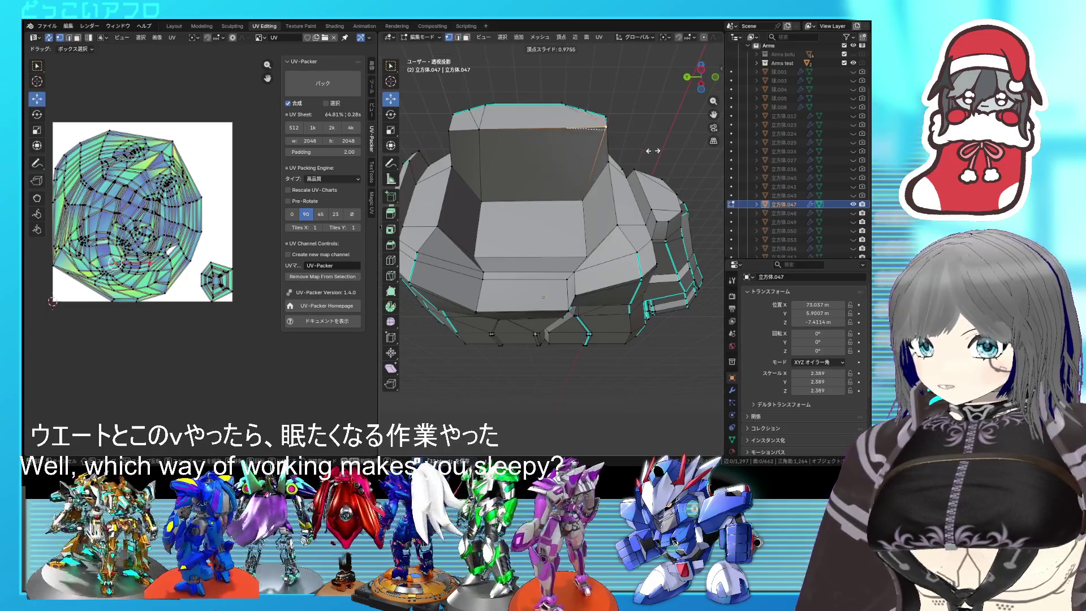
mouse_move(644, 167)
middle_mouse_down()
mouse_move(627, 244)
mouse_move(552, 261)
middle_mouse_up()
key("2")
Mark the front face's edges as sharp and save 32.blend
mouse_move(550, 202)
middle_mouse_down()
mouse_move(565, 226)
mouse_move(624, 192)
mouse_move(624, 180)
mouse_move(576, 230)
middle_mouse_up()
scroll(599, 209, "down", 3)
scroll(536, 243, "up", 2)
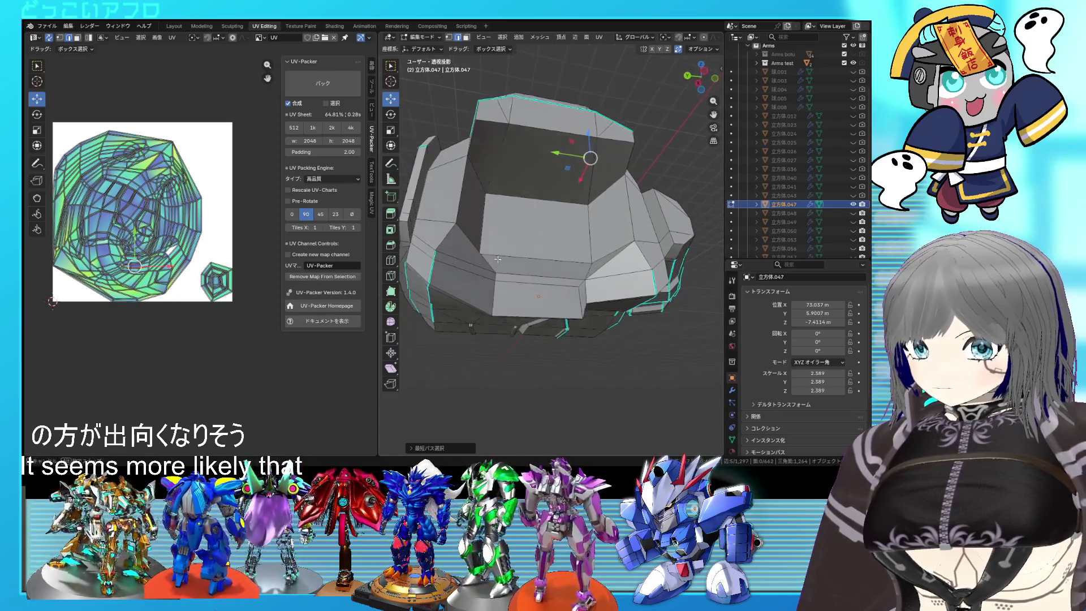
middle_click_drag(497, 259, 483, 273)
left_click(585, 220)
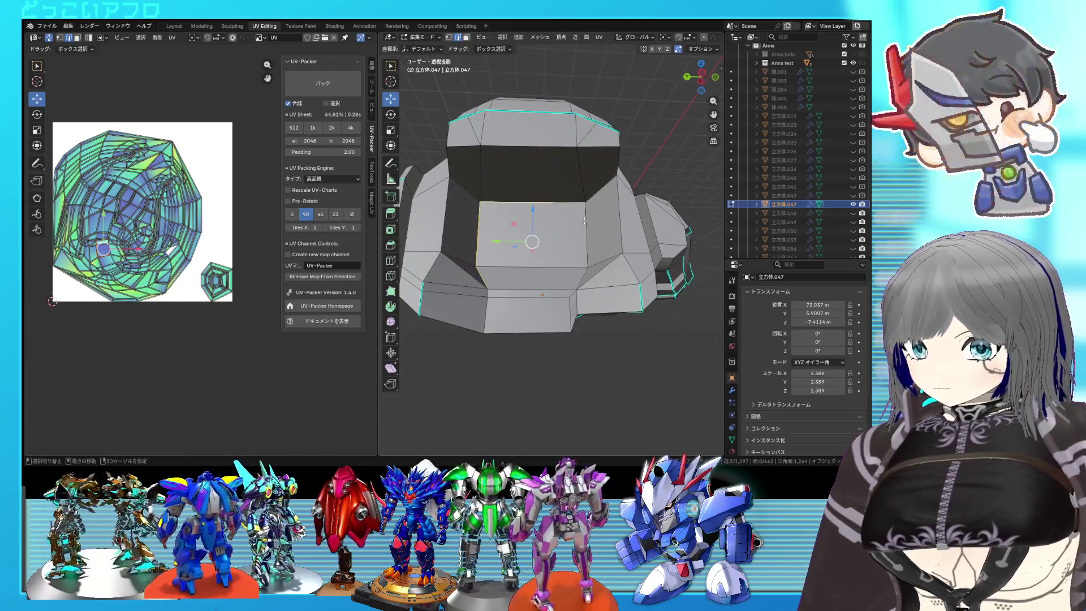
mouse_move(550, 283)
middle_mouse_down()
mouse_move(631, 308)
mouse_move(585, 263)
mouse_move(540, 251)
mouse_move(564, 235)
mouse_move(590, 246)
middle_mouse_up()
key("ctrl+e")
left_click(564, 283)
key("ctrl+s")
scroll(586, 263, "up", 5)
middle_click_drag(535, 286, 627, 255)
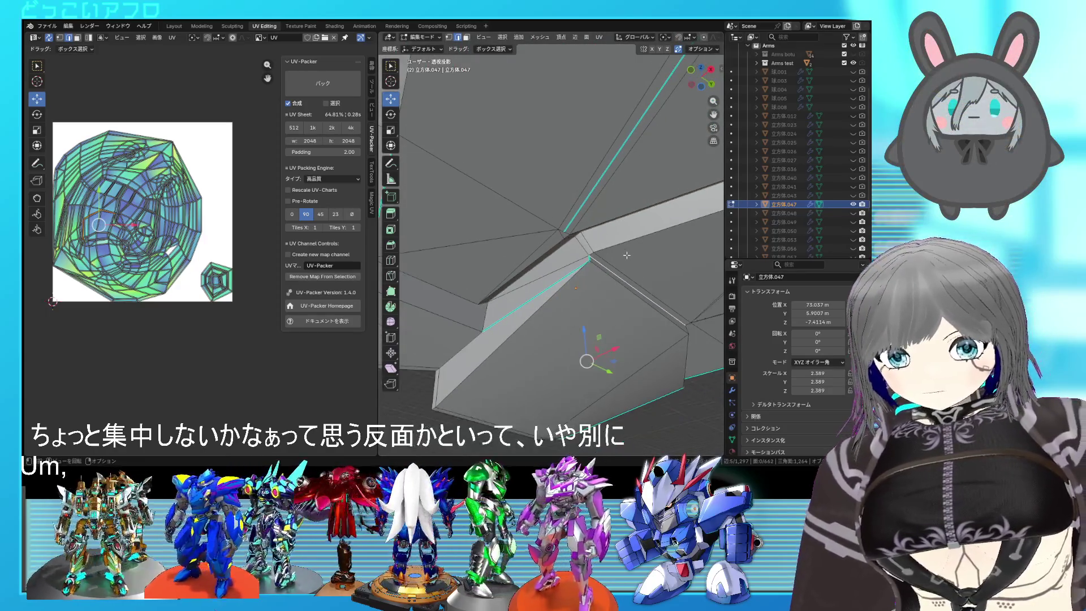
right_click(627, 259)
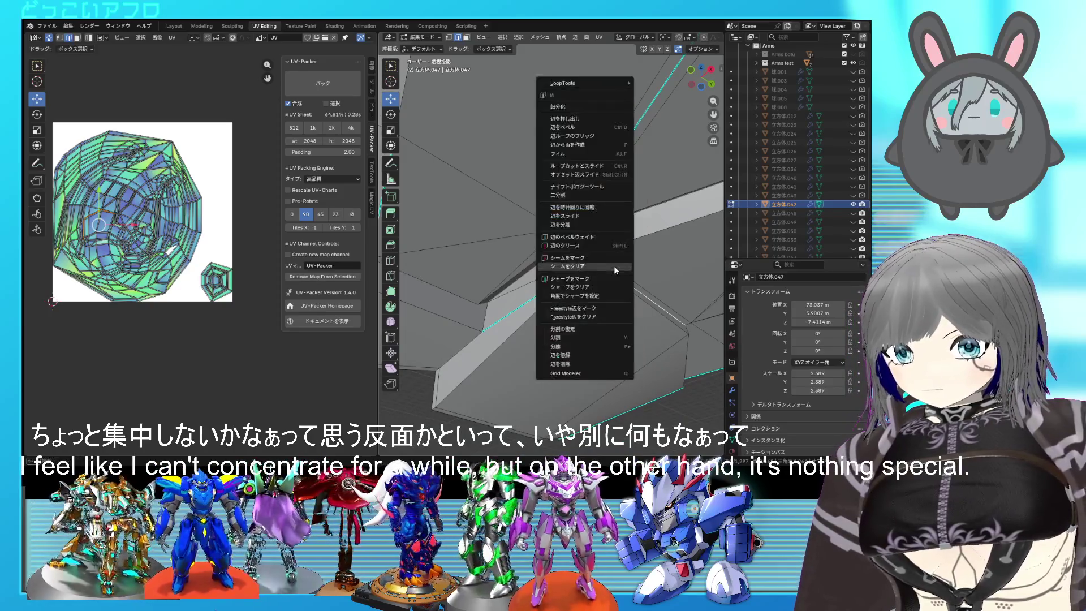
Mark the selected edges as a UV seam, then pick another edge on the part
left_click(605, 257)
mouse_move(611, 255)
middle_mouse_down()
mouse_move(663, 232)
mouse_move(598, 255)
mouse_move(521, 237)
mouse_move(532, 266)
mouse_move(569, 282)
mouse_move(559, 275)
mouse_move(579, 269)
mouse_move(550, 281)
middle_mouse_up()
left_click(598, 256)
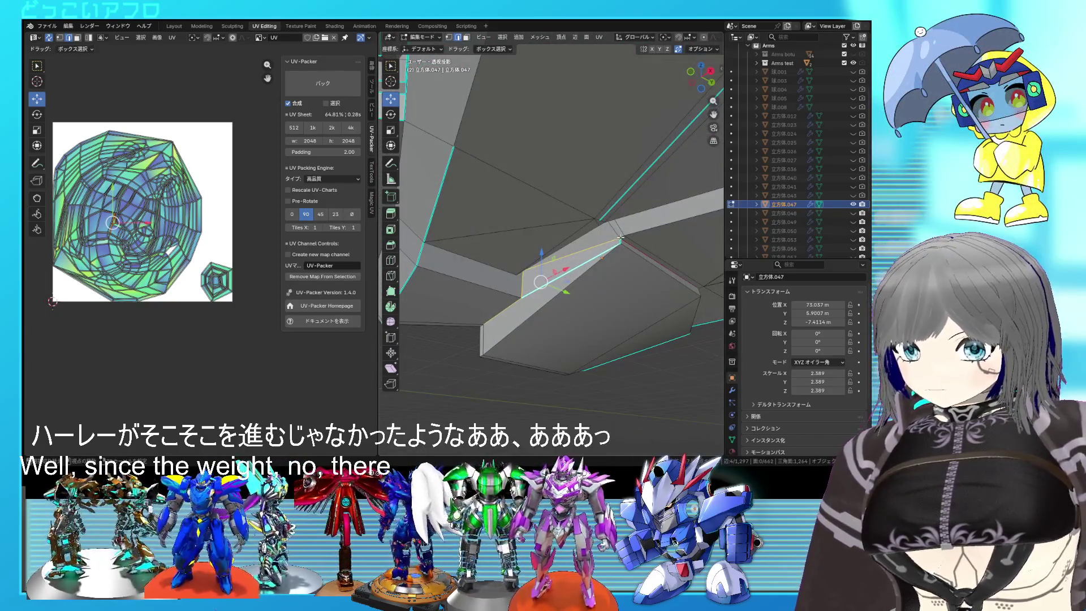
right_click(629, 251)
left_click(629, 250)
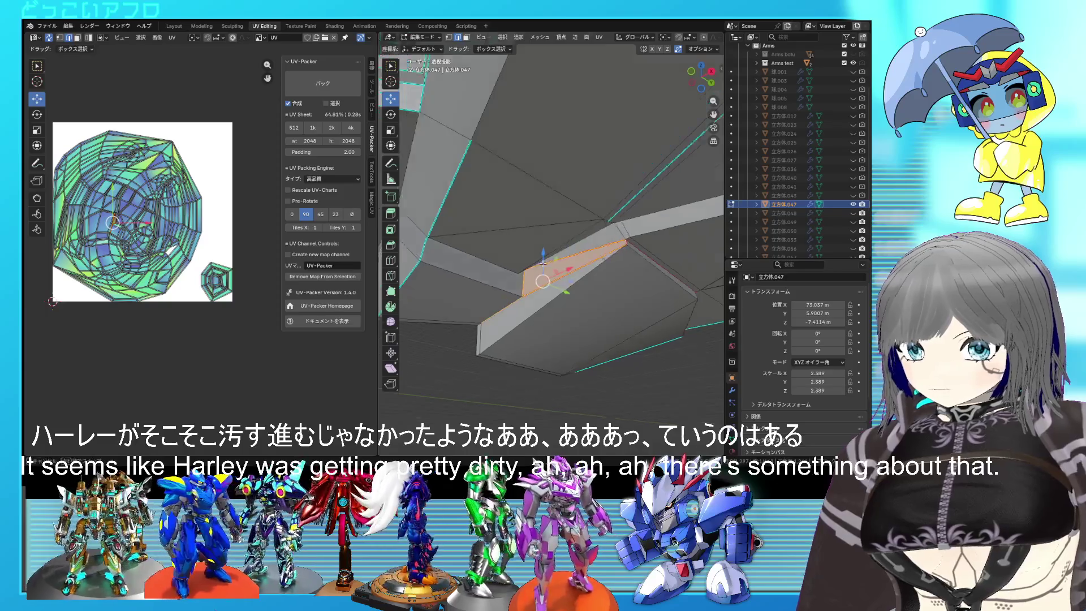
middle_click_drag(629, 250, 646, 259)
mouse_move(521, 265)
middle_mouse_down()
mouse_move(589, 278)
mouse_move(487, 271)
mouse_move(578, 251)
mouse_move(559, 239)
mouse_move(560, 250)
mouse_move(499, 273)
middle_mouse_up()
Mark the next front-opening edges as UV seams and confirm an edge slide
right_click(554, 255)
scroll(554, 255, "down", 3)
scroll(509, 266, "up", 3)
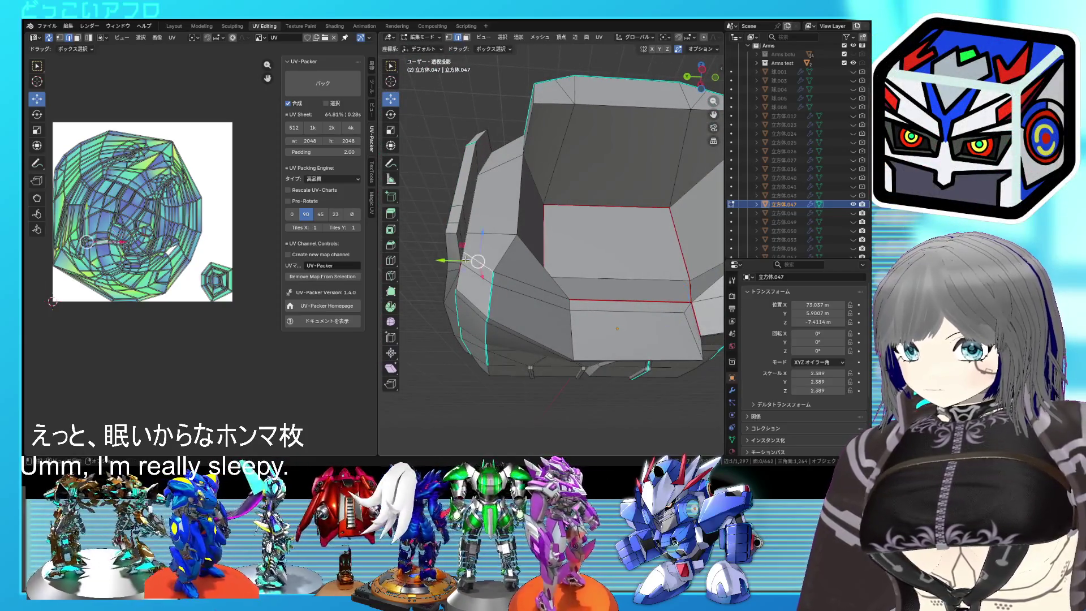
mouse_move(485, 266)
middle_mouse_down()
mouse_move(517, 279)
mouse_move(496, 296)
mouse_move(517, 286)
mouse_move(591, 313)
mouse_move(570, 283)
mouse_move(509, 254)
mouse_move(532, 245)
mouse_move(444, 252)
mouse_move(443, 302)
mouse_move(616, 288)
mouse_move(591, 307)
mouse_move(500, 283)
middle_mouse_up()
key("ctrl+e")
left_click(591, 310)
left_click(592, 308)
Save, then mark two vertical edges of the opening as UV seams
scroll(591, 307, "up", 4)
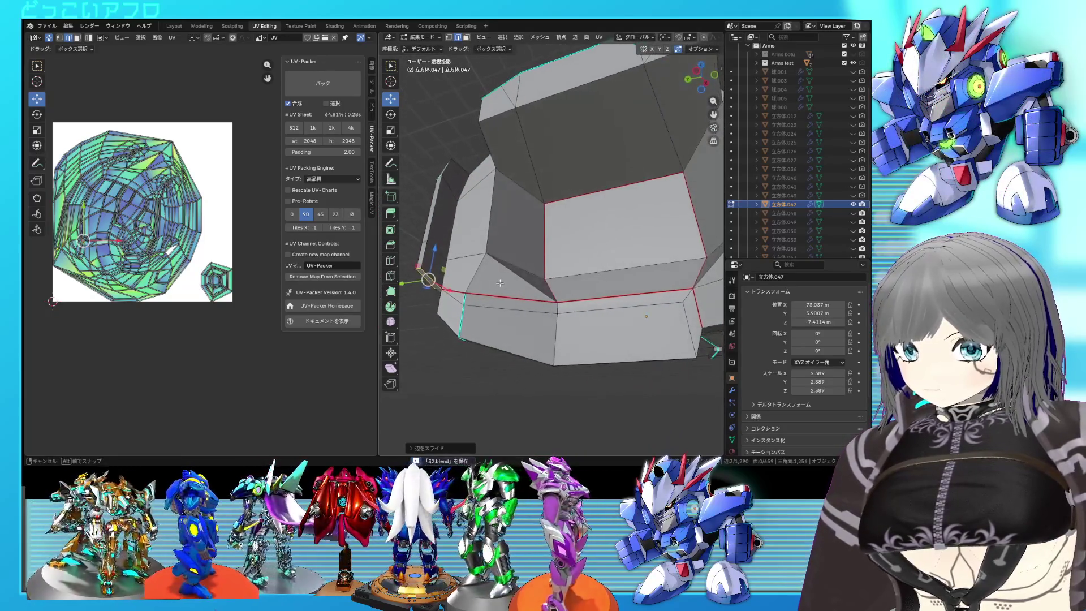
middle_click_drag(460, 202, 503, 274)
mouse_move(482, 217)
middle_mouse_down()
mouse_move(524, 250)
mouse_move(498, 235)
middle_mouse_up()
right_click(524, 250)
key("ctrl+s")
left_click(509, 284)
left_click(534, 318, "shift")
mouse_move(534, 319)
middle_mouse_down()
mouse_move(576, 273)
mouse_move(566, 282)
mouse_move(574, 292)
middle_mouse_up()
right_click(576, 274)
left_click(575, 274)
Mark further edges around the opening as UV seams and save
scroll(576, 273, "down", 3)
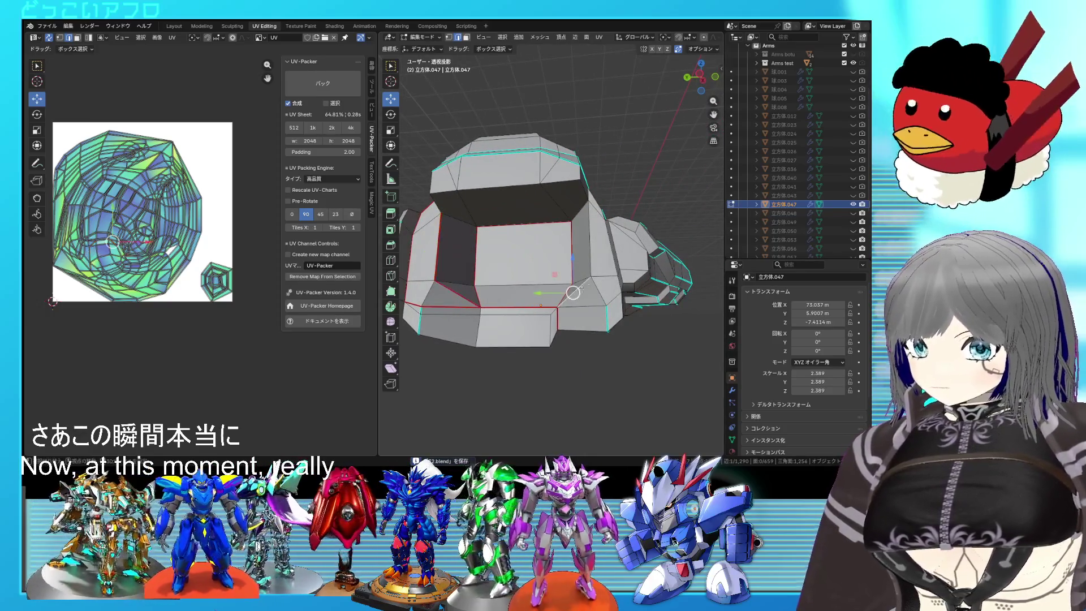
scroll(574, 292, "up", 4)
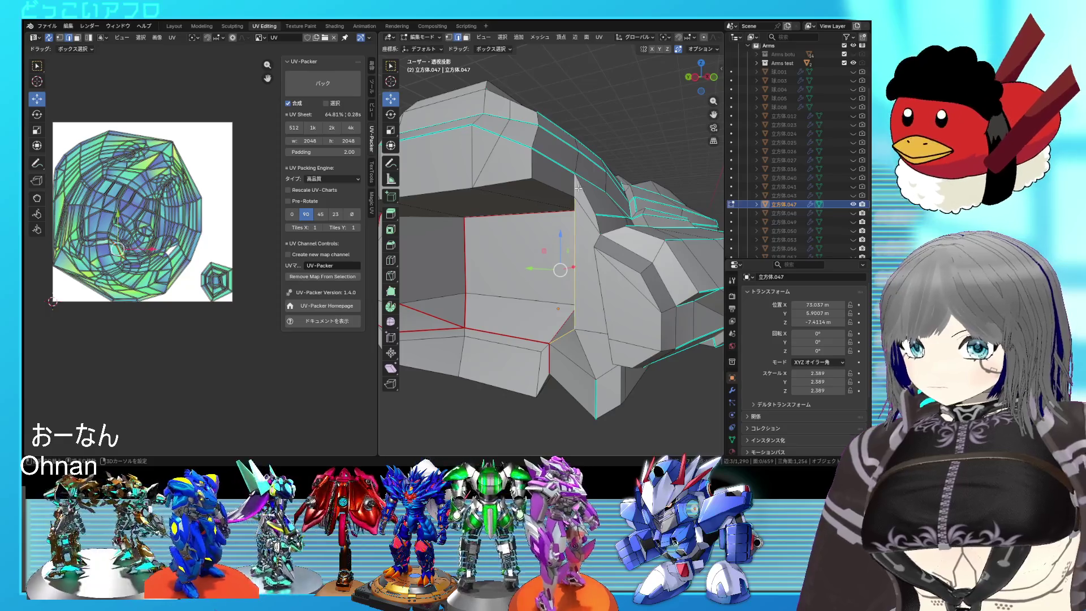
middle_click_drag(578, 187, 644, 227)
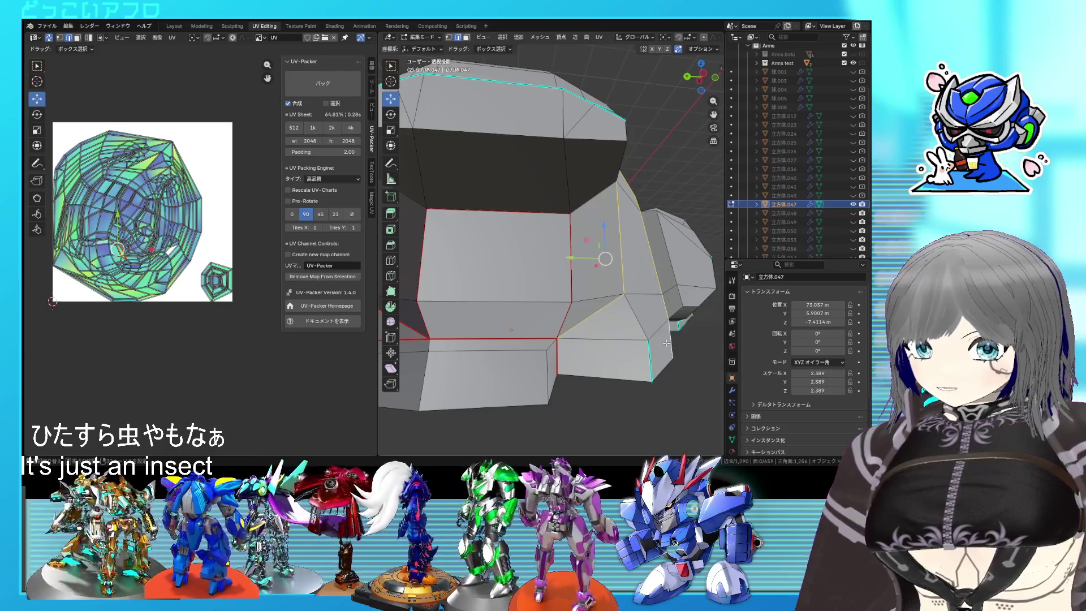
middle_click_drag(629, 357, 624, 310)
right_click(625, 310)
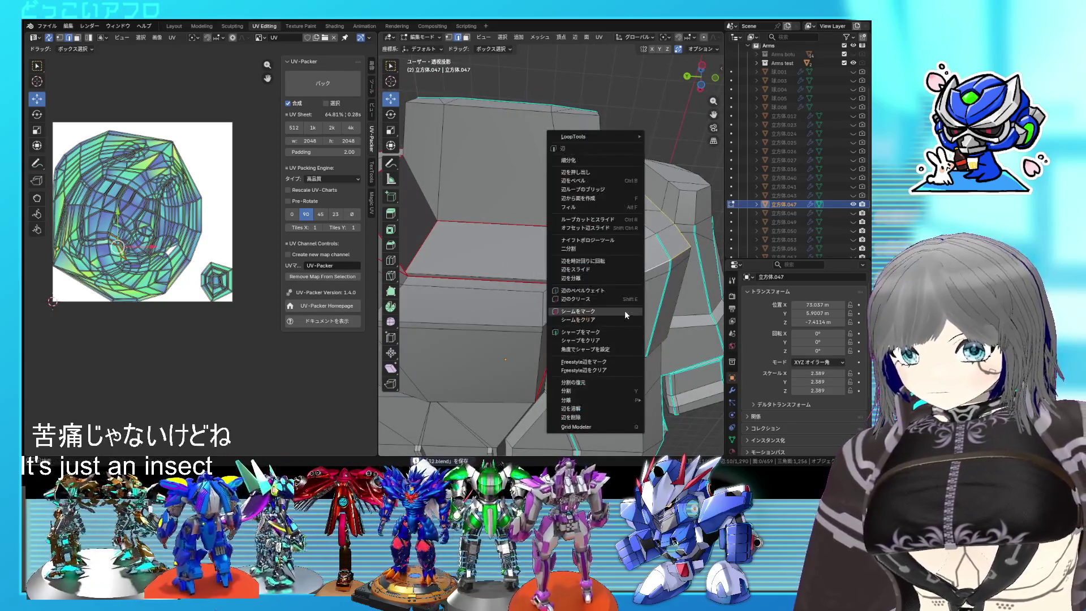
left_click(624, 310)
key("ctrl+s")
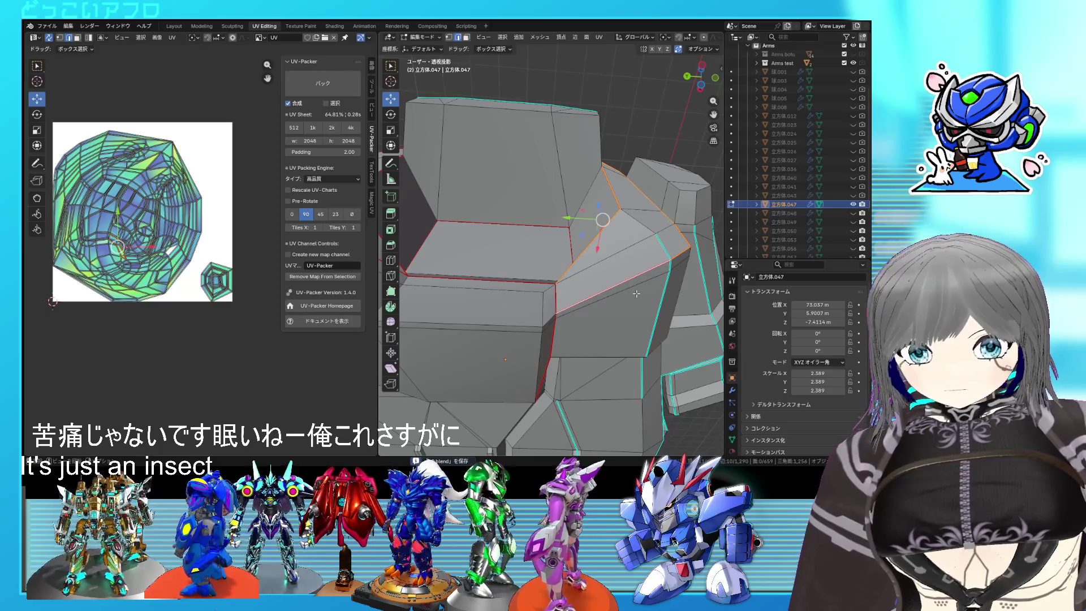
Slide an edge loop into place and briefly leave edit mode to check the part
middle_click_drag(636, 225, 554, 243)
scroll(554, 243, "up", 3)
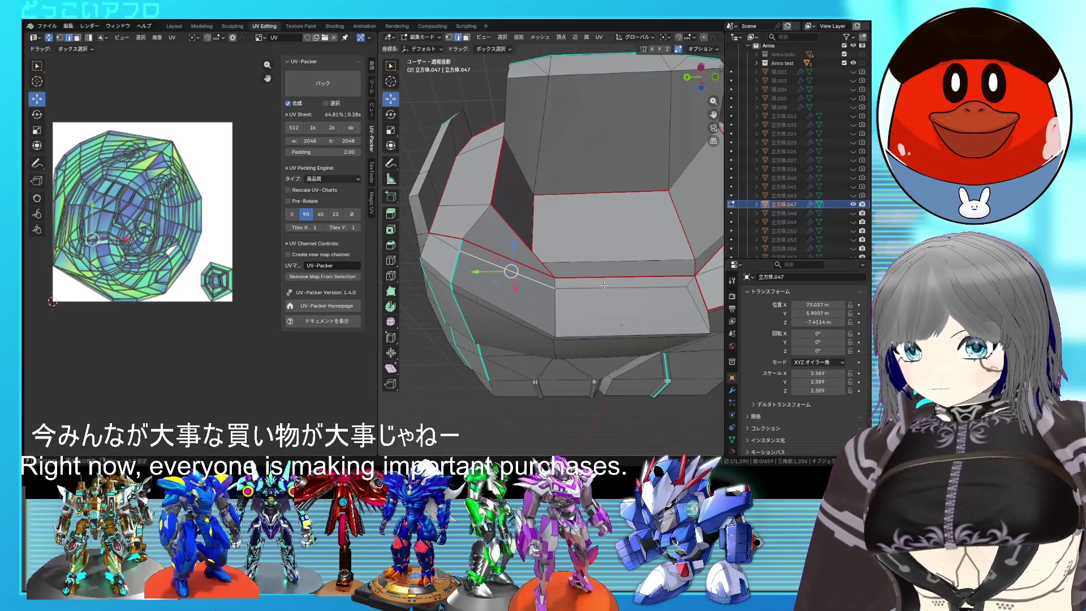
middle_click_drag(604, 285, 577, 287)
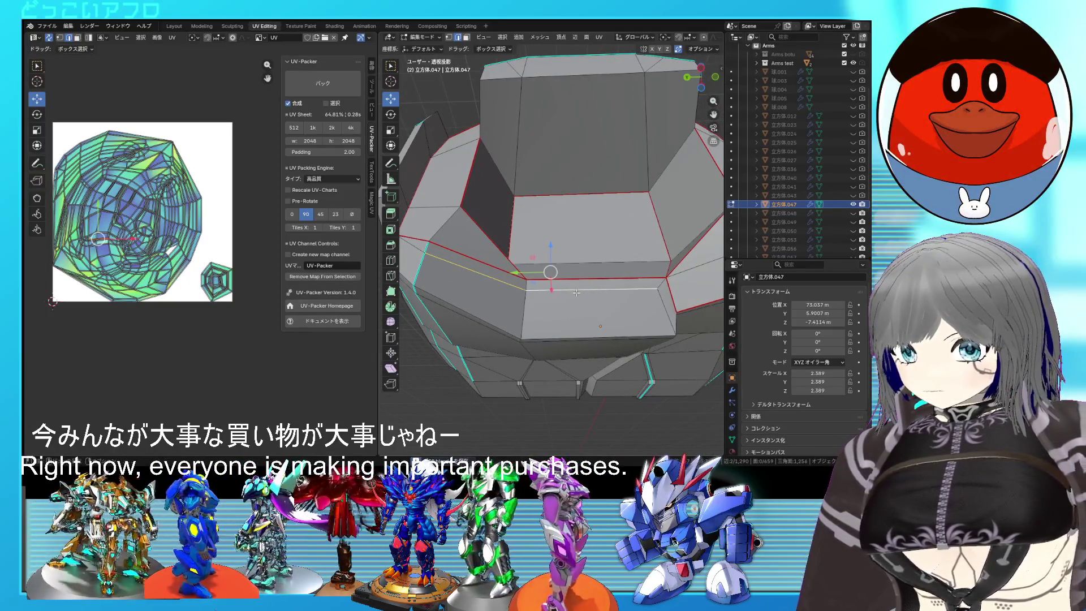
left_click(583, 228)
mouse_move(582, 228)
middle_mouse_down()
mouse_move(562, 270)
mouse_move(620, 280)
mouse_move(627, 329)
mouse_move(623, 301)
middle_mouse_up()
key("Tab")
key("Tab")
Mark the upper-left edge as sharp and save the file
middle_click_drag(516, 296, 501, 250)
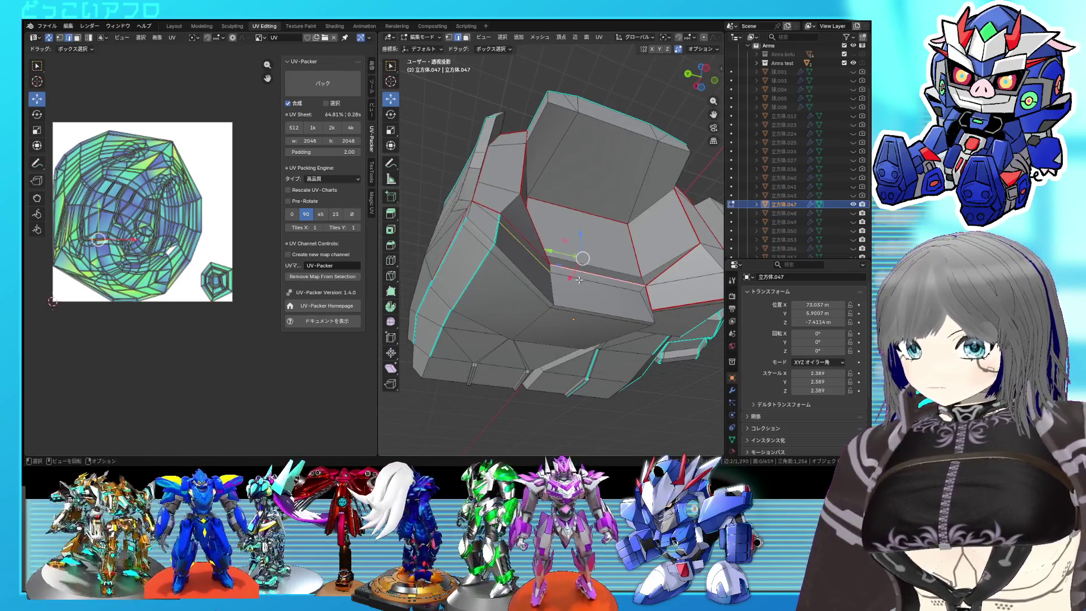
left_click(546, 266, "shift")
key("ctrl+s")
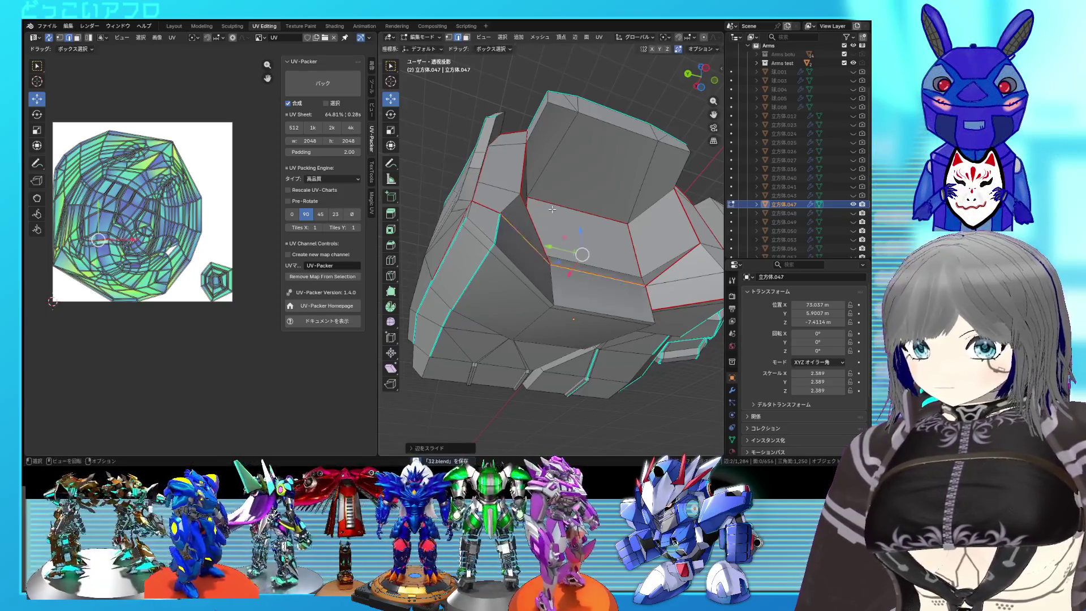
right_click(599, 283)
left_click(581, 304)
mouse_move(582, 303)
middle_mouse_down()
mouse_move(596, 297)
mouse_move(568, 337)
mouse_move(614, 286)
mouse_move(582, 306)
mouse_move(482, 245)
mouse_move(553, 261)
middle_mouse_up()
key("alt+z")
Mark the selected edges as UV seams, toggling X-ray to check hidden edges
mouse_move(543, 242)
middle_mouse_down()
mouse_move(538, 222)
mouse_move(572, 262)
mouse_move(534, 198)
mouse_move(543, 215)
mouse_move(563, 209)
mouse_move(614, 236)
middle_mouse_up()
key("alt+z")
key("ctrl+s")
key("alt+z")
key("ctrl+e")
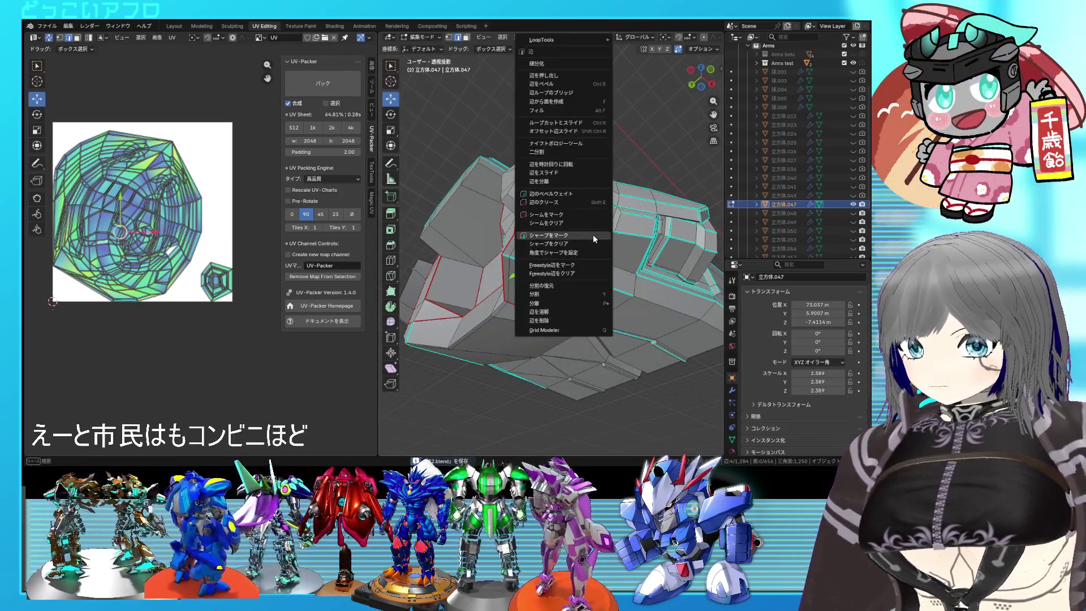
left_click(579, 215)
mouse_move(579, 218)
middle_mouse_down()
mouse_move(537, 254)
mouse_move(580, 263)
middle_mouse_up()
key("alt+z")
key("alt+z")
key("alt+z")
key("alt+z")
key("alt+z")
key("alt+z")
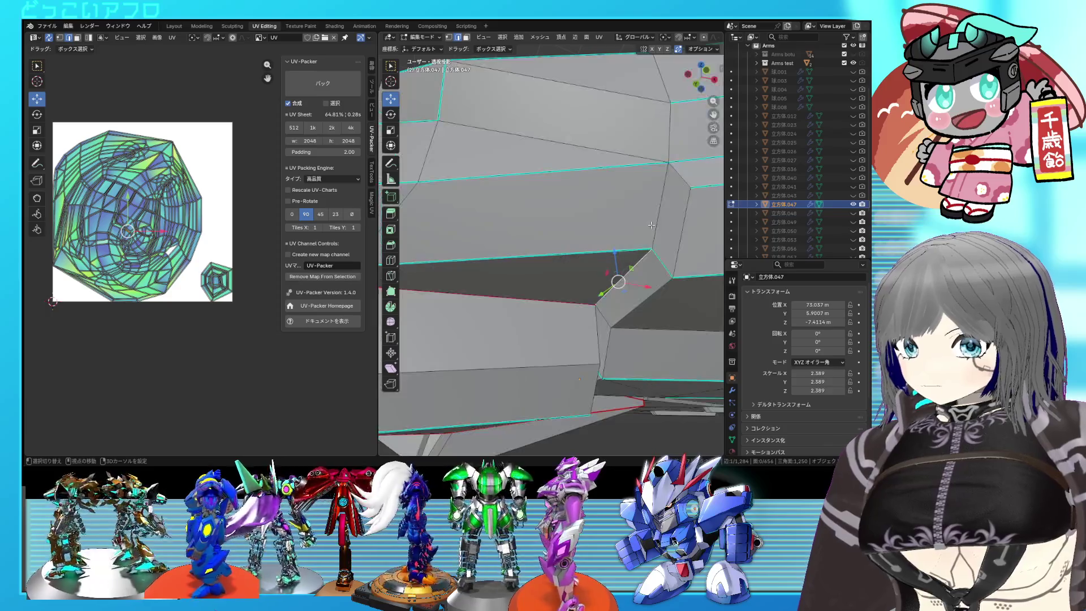
Add another edge to the selection and save the file
scroll(653, 227, "down", 2)
mouse_move(653, 226)
middle_mouse_down()
mouse_move(572, 224)
mouse_move(619, 257)
mouse_move(514, 284)
middle_mouse_up()
scroll(582, 239, "up", 5)
left_click(561, 271, "shift")
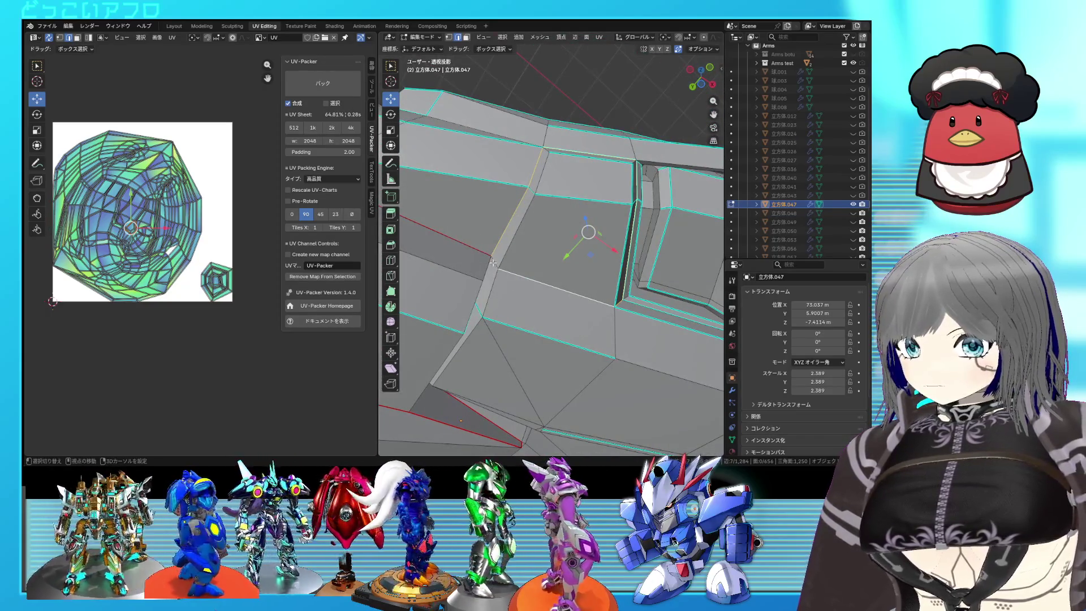
right_click(575, 262)
key("ctrl+s")
mouse_move(574, 262)
middle_mouse_down()
mouse_move(536, 284)
mouse_move(556, 258)
mouse_move(587, 267)
middle_mouse_up()
scroll(556, 257, "up", 3)
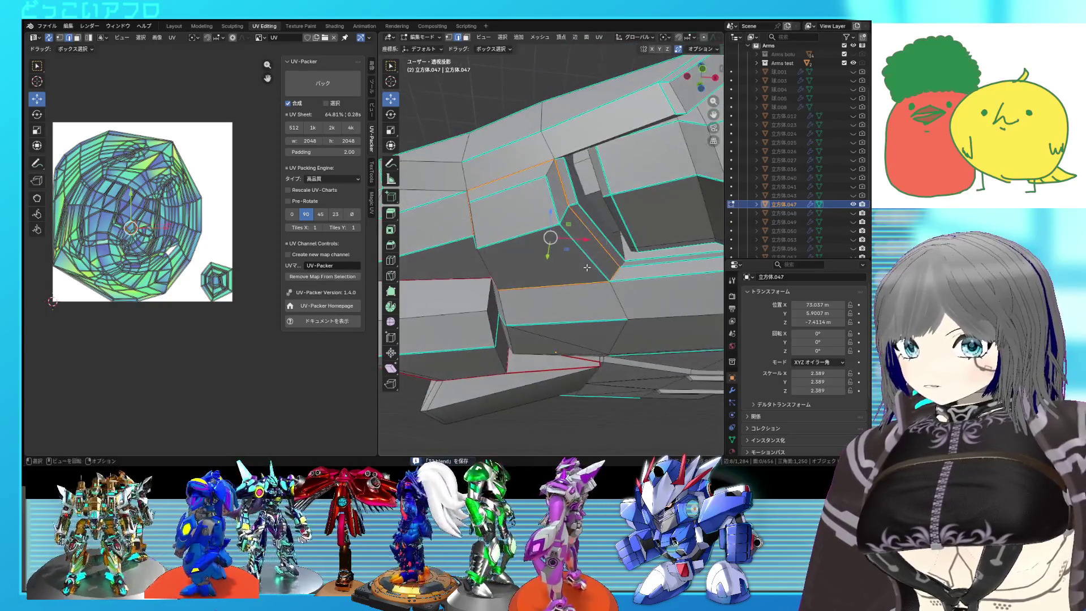
middle_click_drag(515, 236, 551, 244)
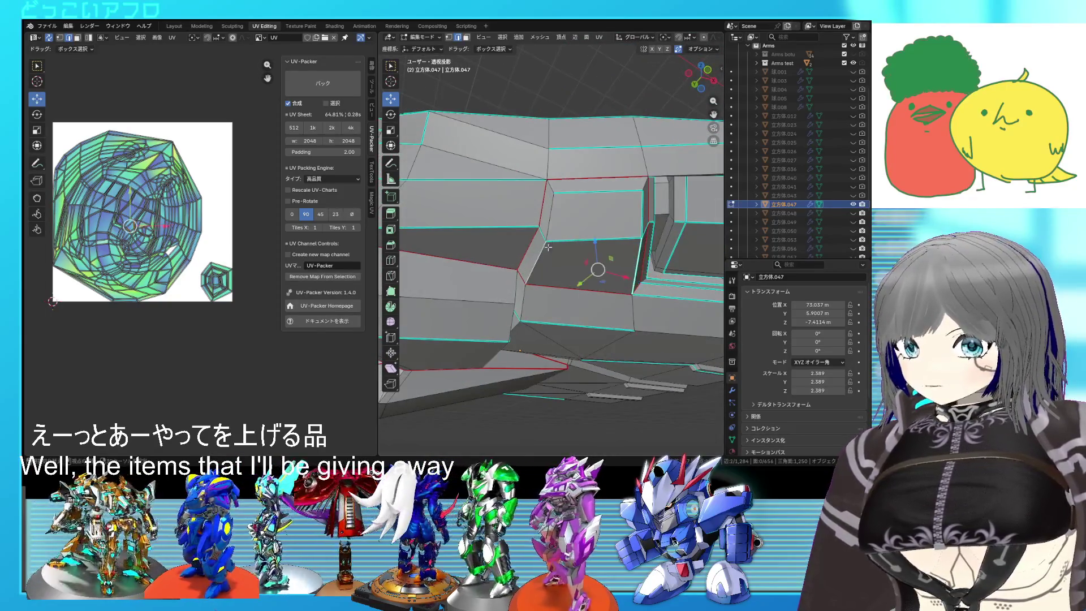
right_click(661, 278)
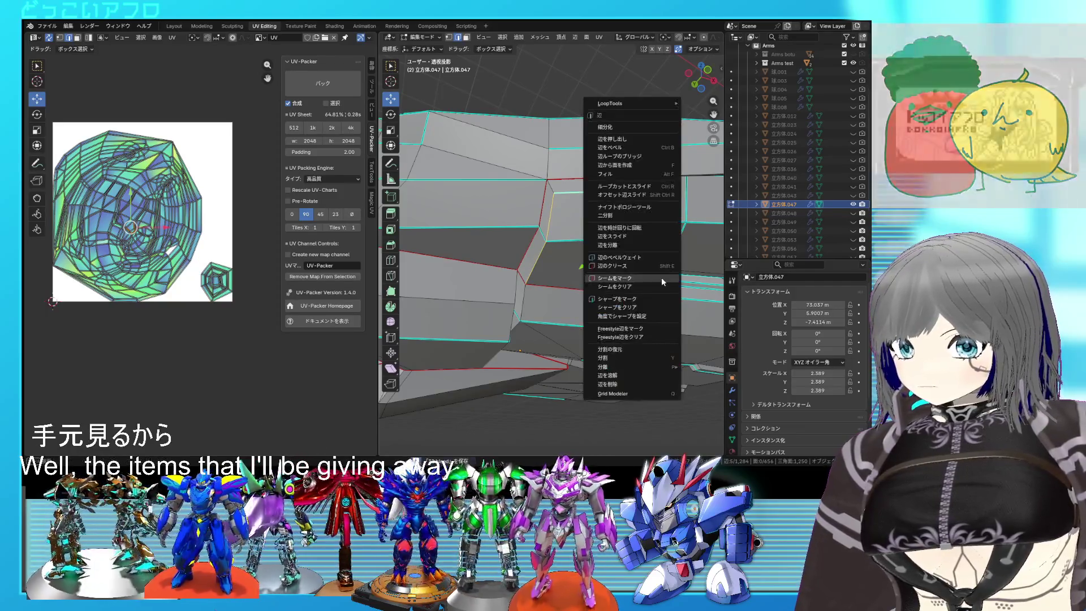
key("Escape")
Inspect the seams in see-through wireframe display, selecting a different armor face
scroll(627, 248, "up", 3)
mouse_move(628, 249)
middle_mouse_down()
mouse_move(594, 305)
mouse_move(586, 280)
mouse_move(643, 289)
mouse_move(670, 268)
mouse_move(639, 283)
mouse_move(520, 264)
mouse_move(625, 245)
mouse_move(584, 218)
mouse_move(588, 245)
middle_mouse_up()
scroll(631, 243, "down", 8)
scroll(586, 279, "up", 3)
key("shift+z")
key("shift+z")
key("shift+z")
key("shift+z")
left_click(566, 242)
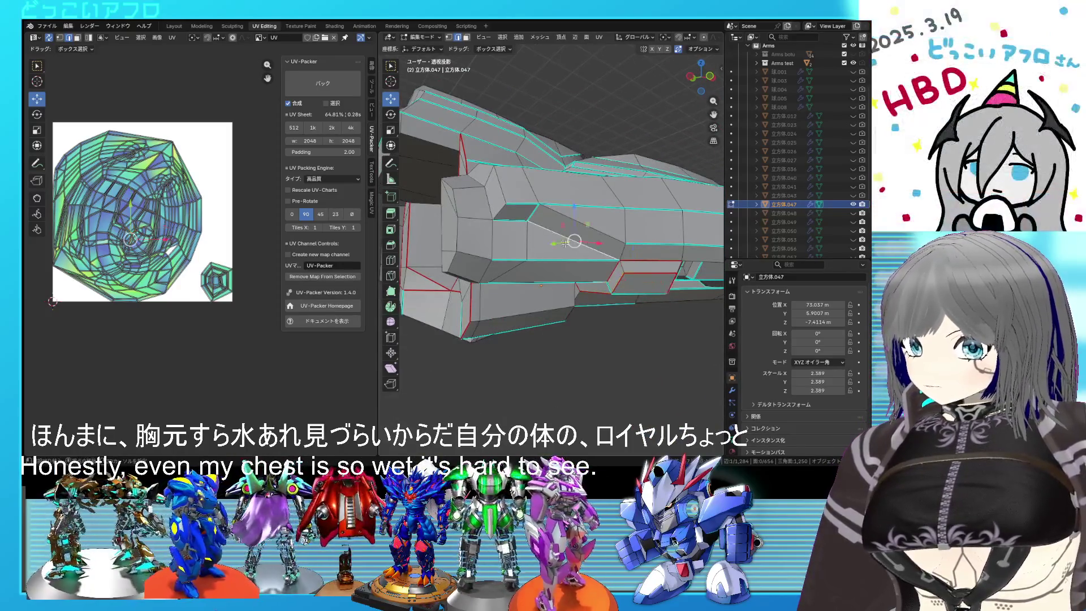
middle_click_drag(513, 221, 530, 256)
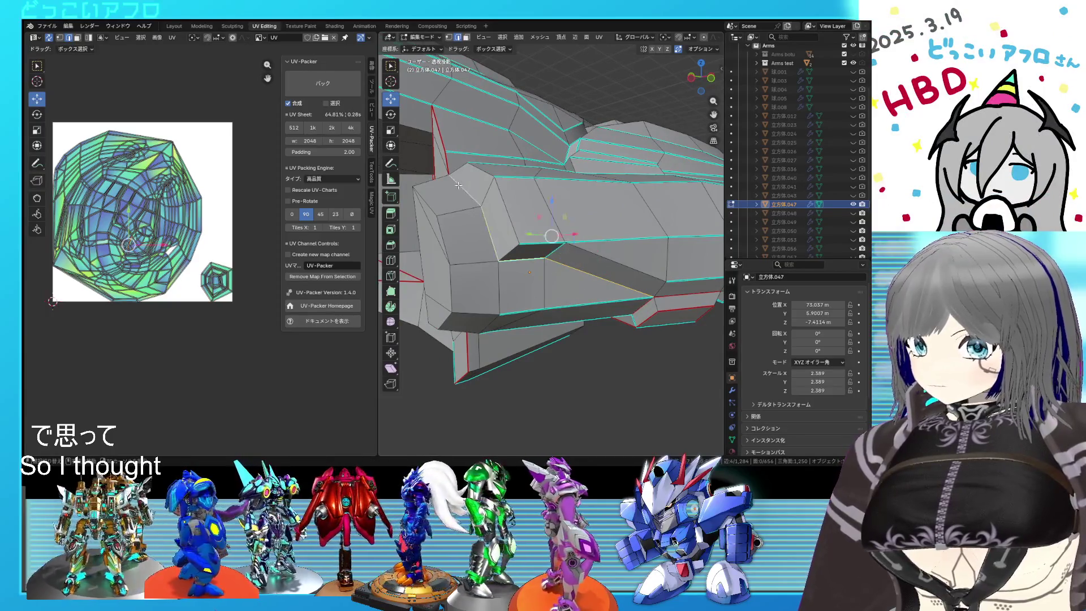
key("shift+z")
middle_click_drag(615, 254, 509, 282)
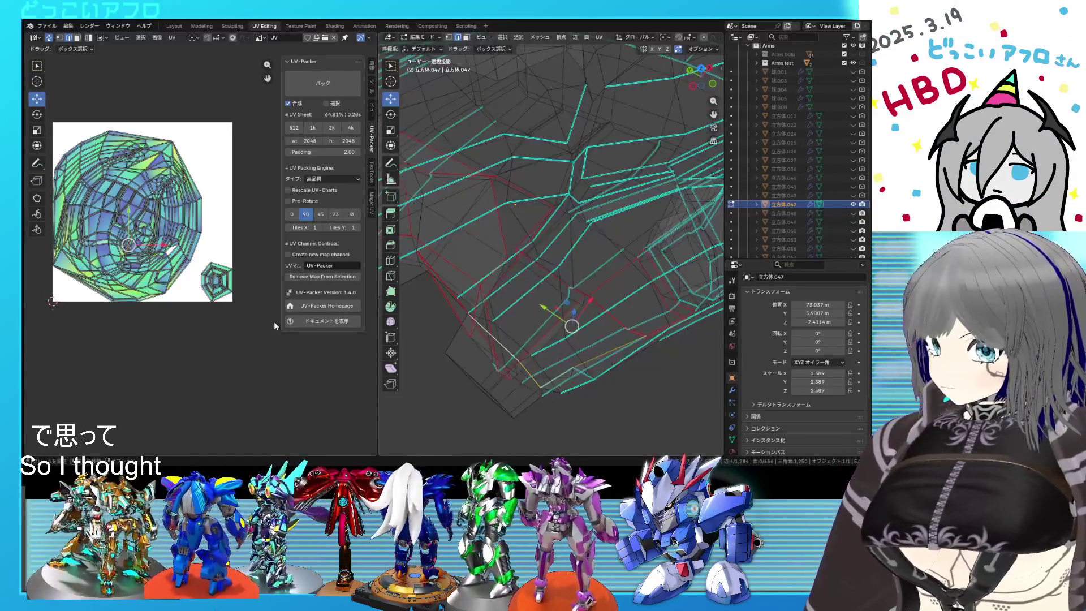
Inspect the marked seams by orbiting the mesh and toggling see-through wireframe display
mouse_move(600, 310)
middle_mouse_down()
mouse_move(622, 307)
mouse_move(534, 264)
middle_mouse_up()
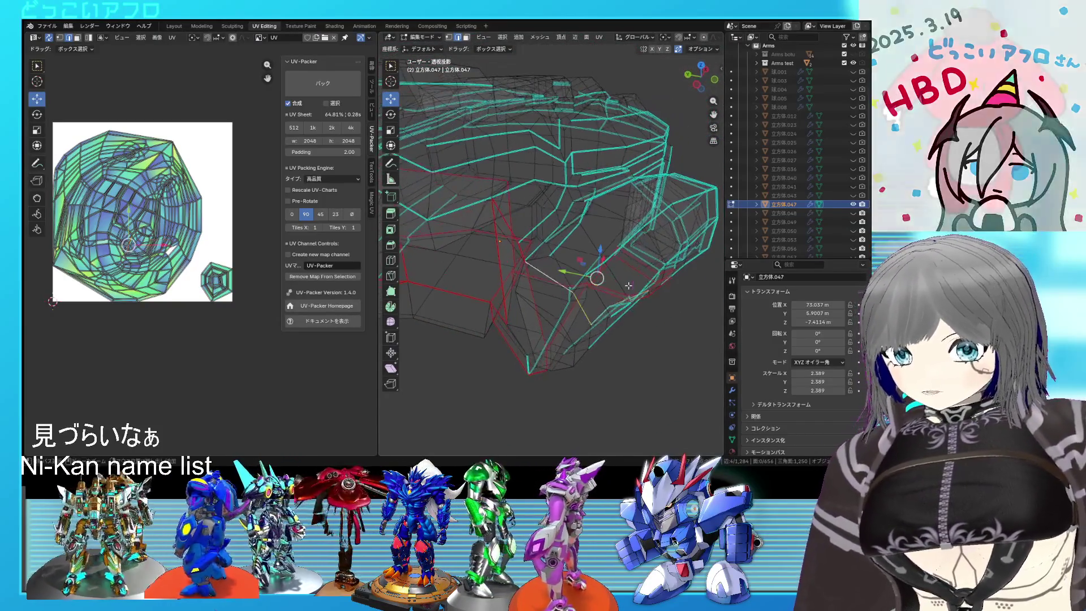
key("shift+z")
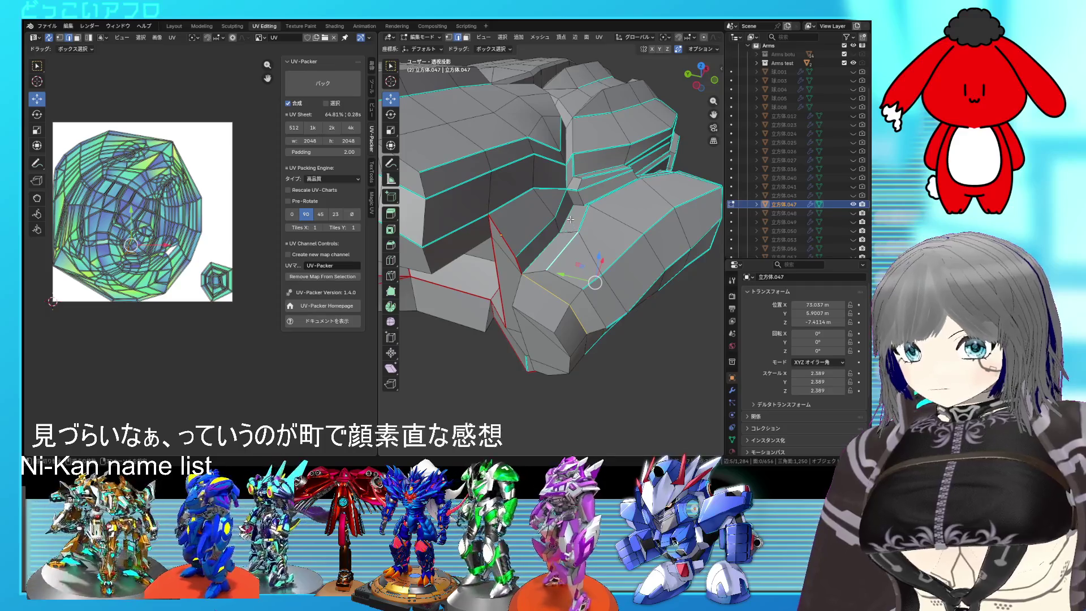
key("shift+z")
mouse_move(546, 256)
middle_mouse_down()
mouse_move(552, 283)
mouse_move(548, 274)
middle_mouse_up()
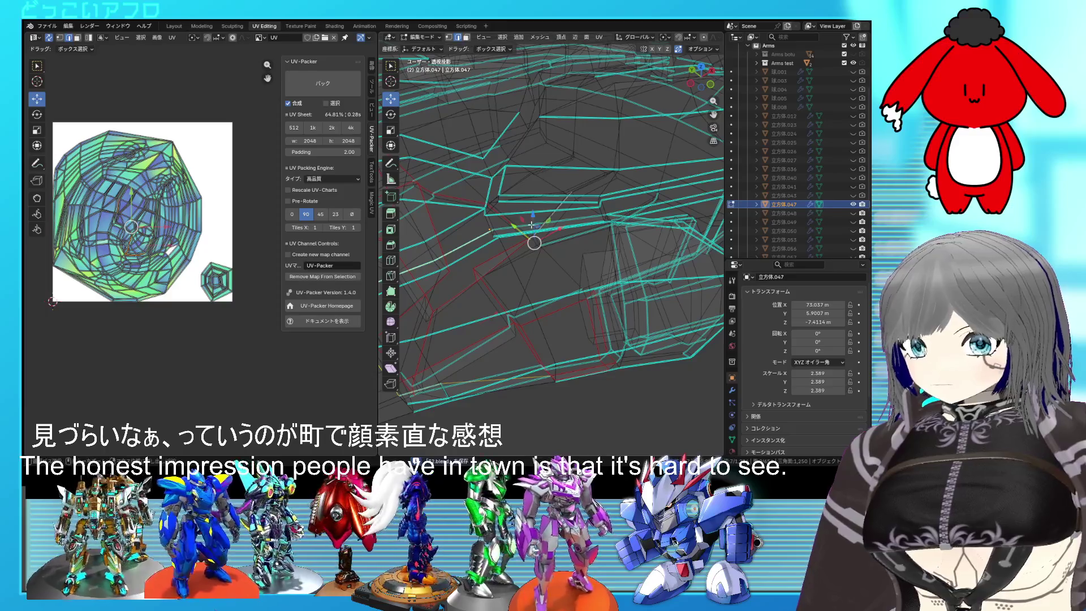
key("shift+z")
right_click(467, 332, "shift")
key("shift+z")
key("shift+z")
mouse_move(587, 243)
middle_mouse_down()
mouse_move(557, 237)
mouse_move(568, 275)
mouse_move(545, 276)
mouse_move(536, 228)
middle_mouse_up()
key("shift+z")
right_click(568, 275)
key("Escape")
key("shift+z")
key("shift+z")
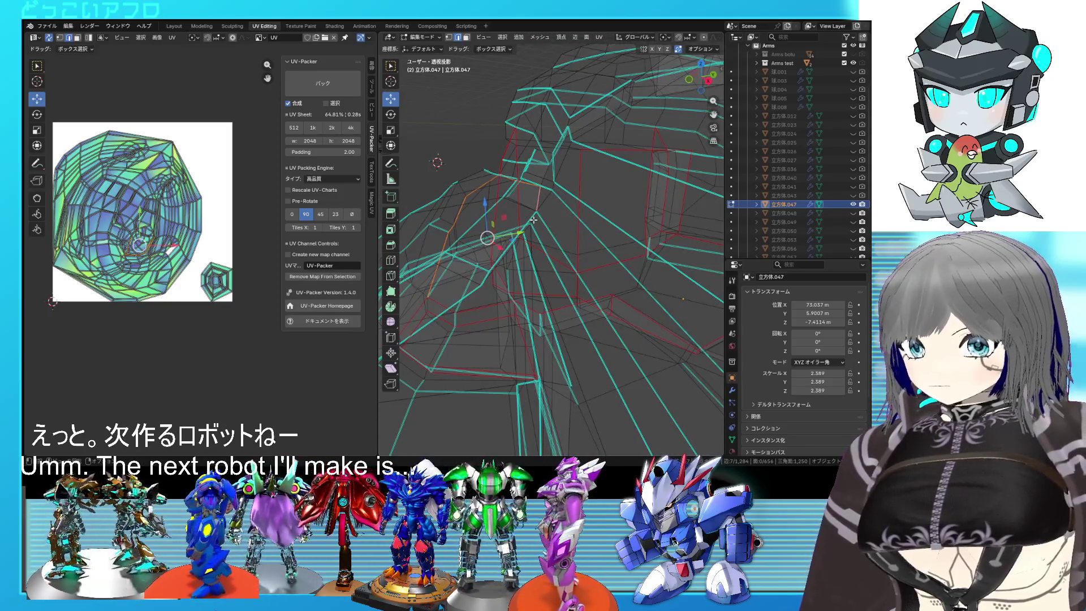
key("shift+z")
scroll(543, 224, "up", 4)
mouse_move(558, 227)
middle_mouse_down()
mouse_move(512, 235)
mouse_move(531, 245)
middle_mouse_up()
Save the .blend file and mark the selected edges as seams
key("ctrl+s")
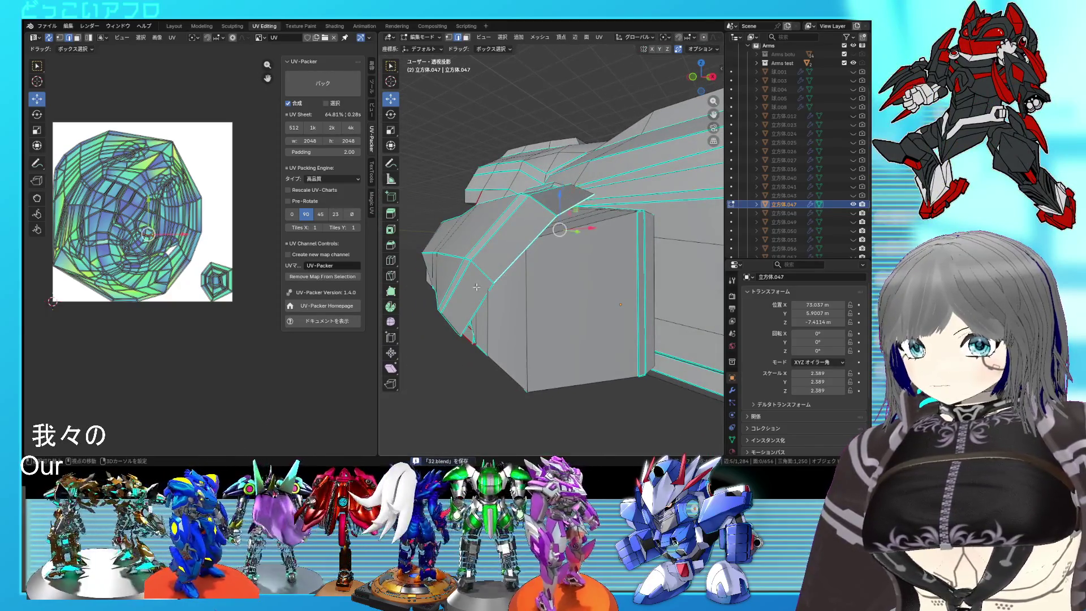
right_click(474, 309)
left_click(531, 293)
Select a new edge path on the armor and mark it as a seam
middle_click_drag(531, 293, 486, 282)
left_click(495, 262, "ctrl")
key("ctrl+s")
key("g")
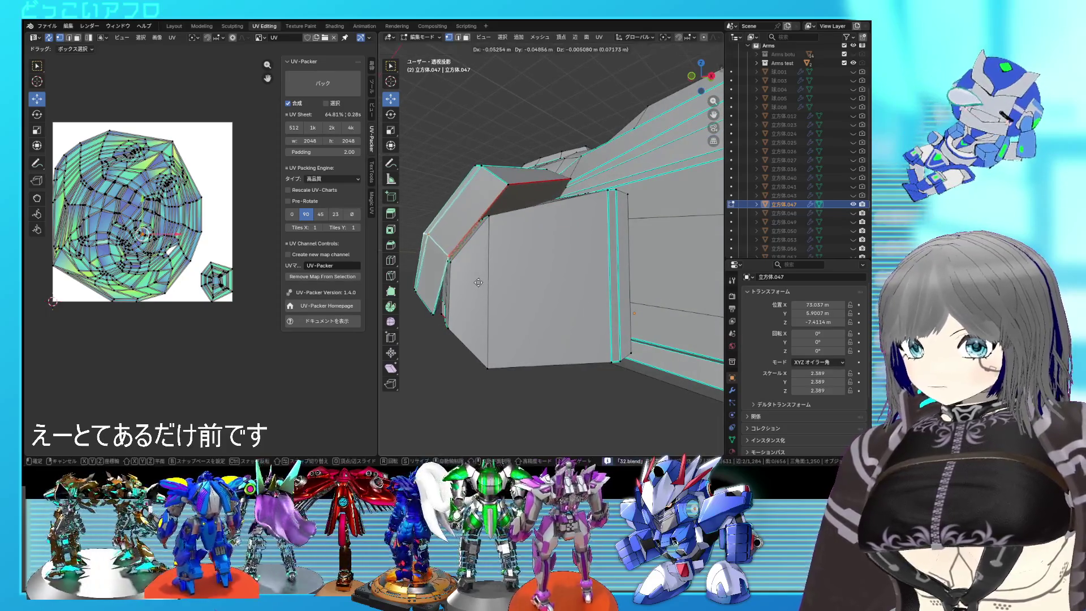
mouse_move(477, 282)
middle_mouse_down()
mouse_move(582, 213)
mouse_move(603, 254)
mouse_move(598, 279)
mouse_move(638, 265)
mouse_move(559, 273)
mouse_move(469, 213)
middle_mouse_up()
key("ctrl+e")
left_click(598, 280)
Check the edges in see-through view and mark another selected edge set as seams
key("shift+z")
key("shift+z")
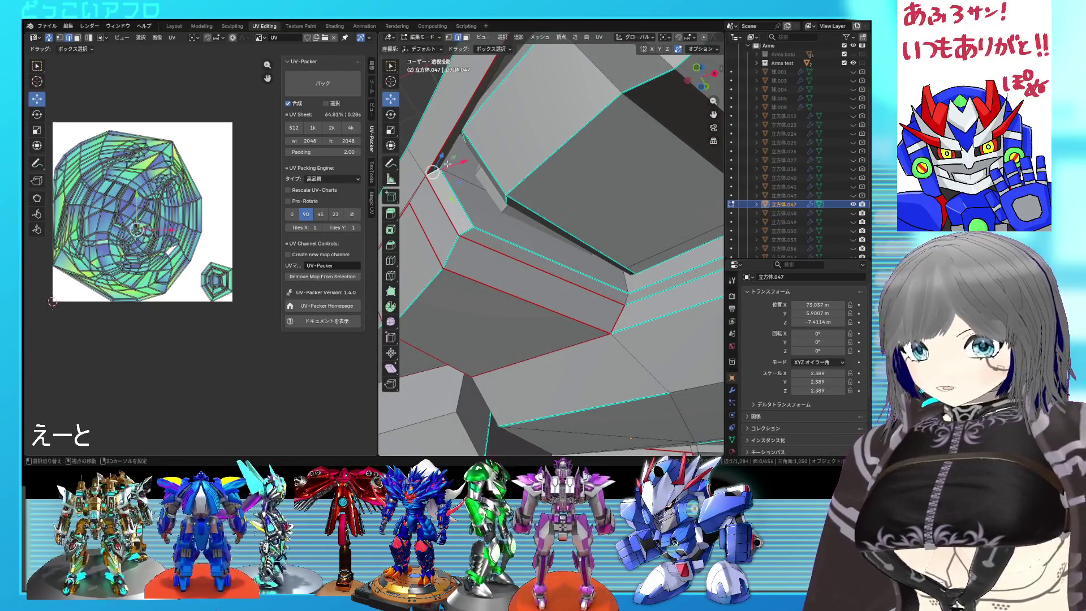
key("shift+z")
mouse_move(446, 163)
middle_mouse_down()
mouse_move(447, 192)
mouse_move(488, 229)
middle_mouse_up()
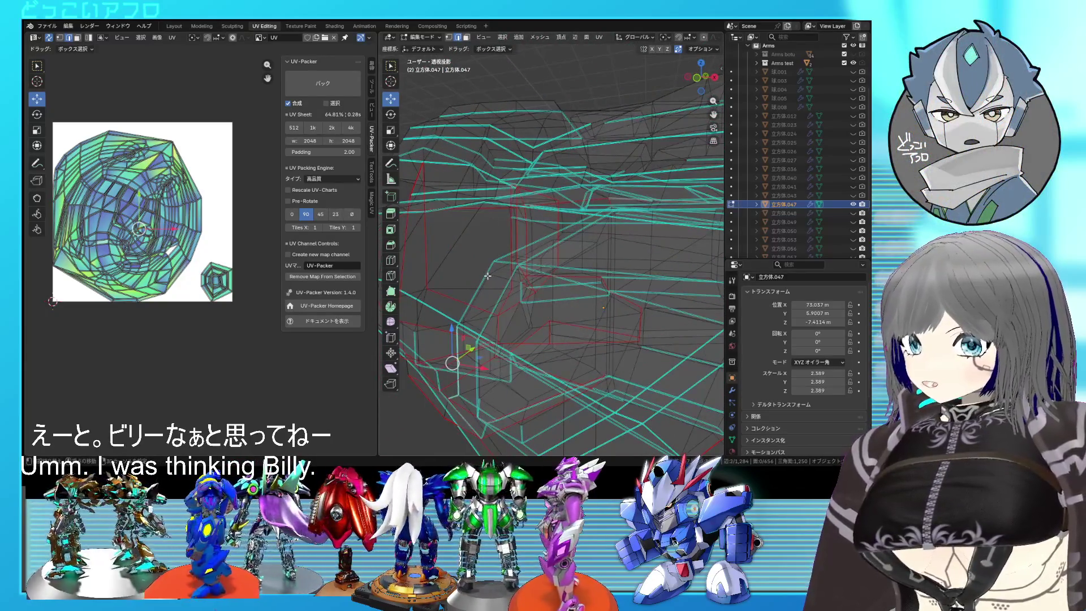
middle_click_drag(527, 255, 560, 269)
key("shift+z")
key("ctrl+e")
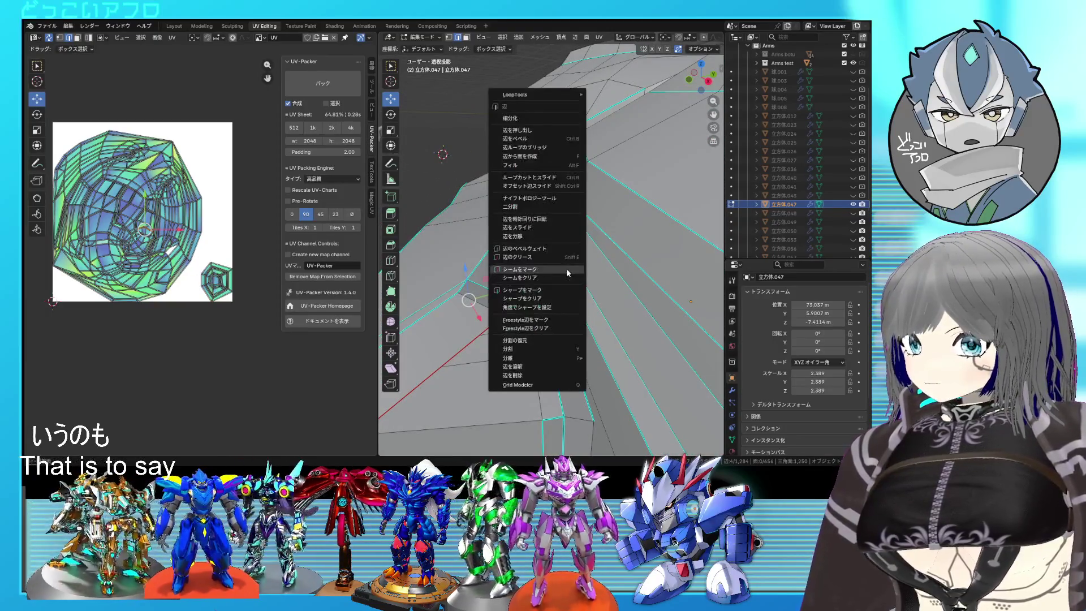
left_click(566, 273)
key("shift+z")
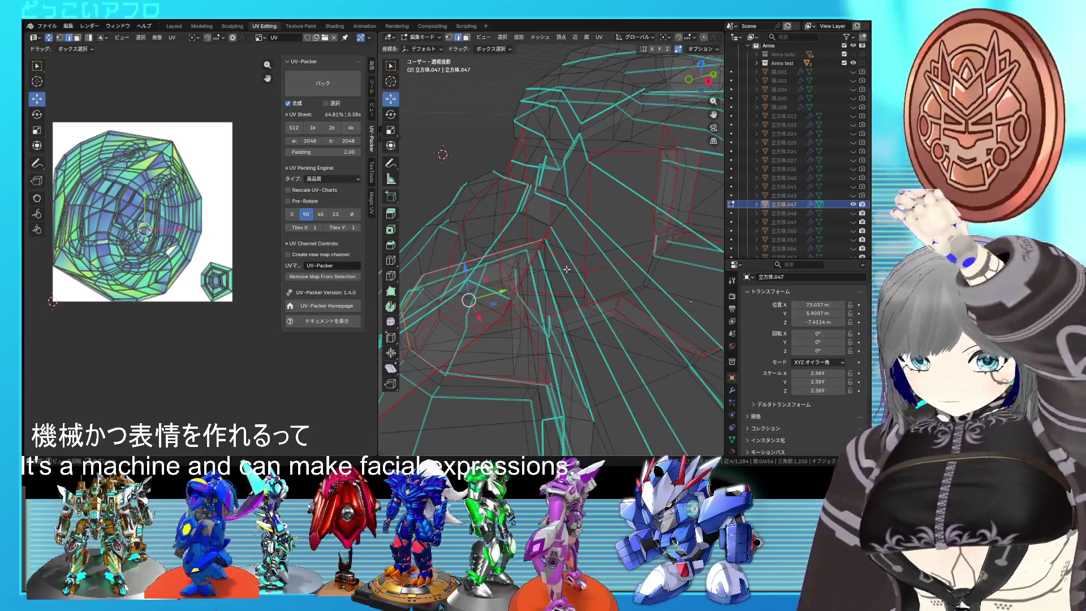
Orbit around the armor part in solid shading to inspect the seams, then save 32.blend
scroll(566, 271, "up", 2)
key("alt+z")
middle_click_drag(566, 275, 627, 270)
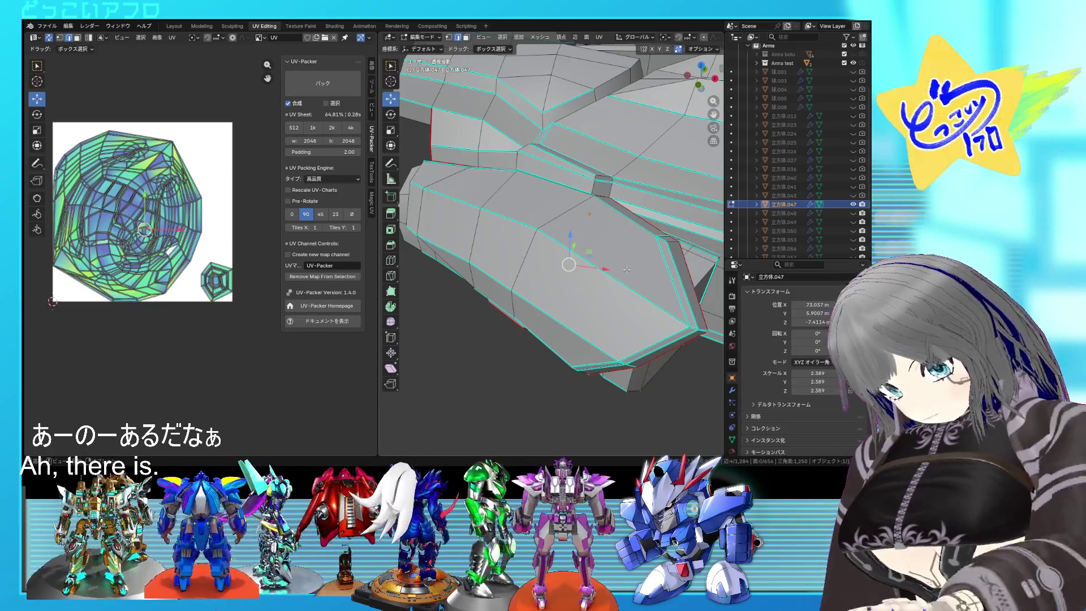
mouse_move(666, 291)
middle_mouse_down()
mouse_move(591, 276)
mouse_move(654, 249)
mouse_move(632, 263)
middle_mouse_up()
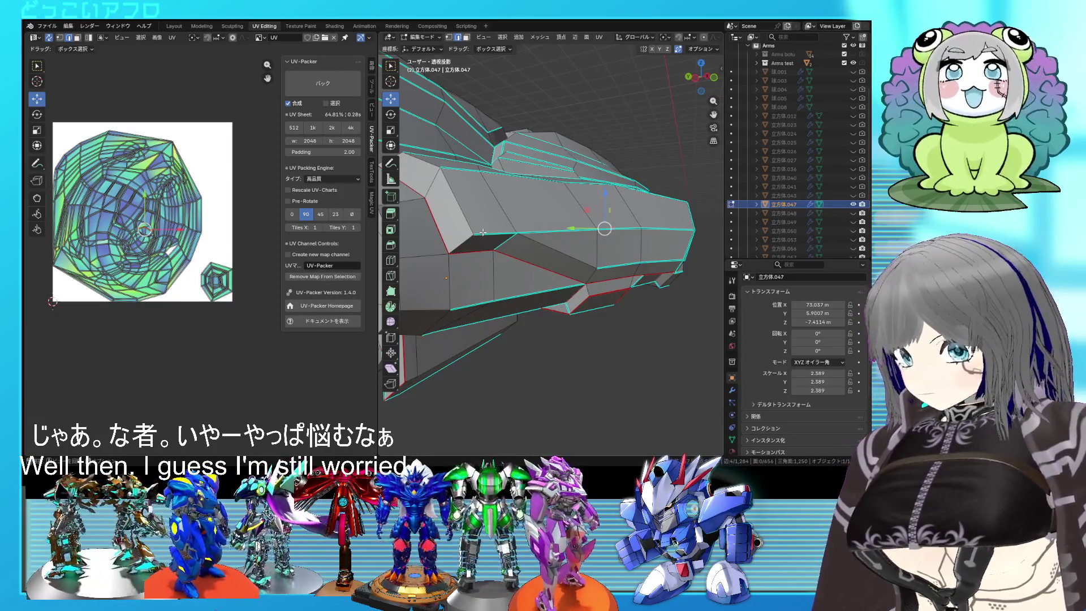
middle_click_drag(517, 254, 620, 285)
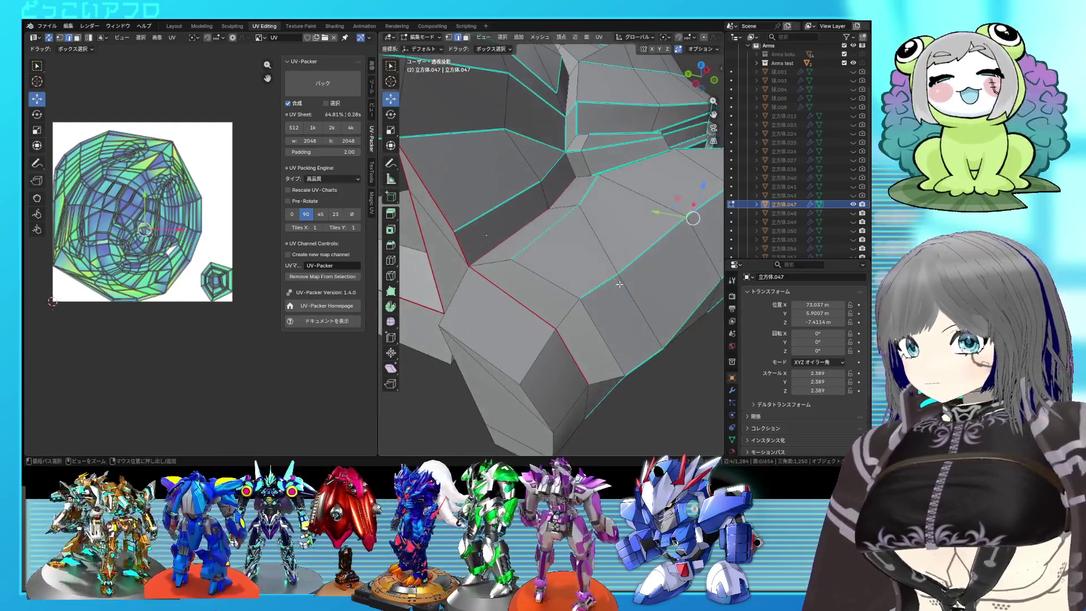
middle_click_drag(595, 203, 600, 256)
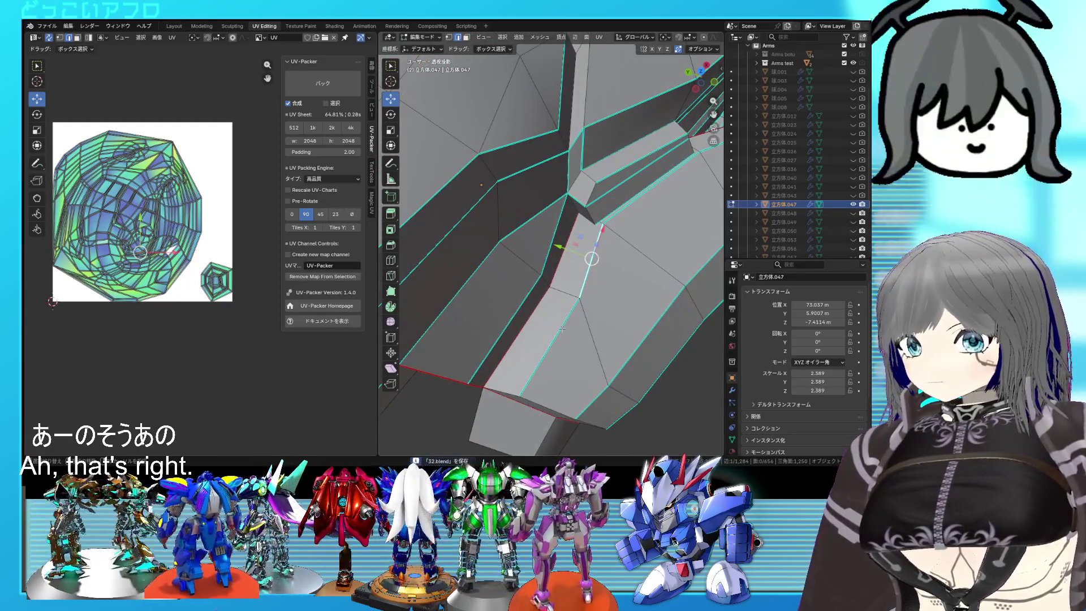
middle_click_drag(575, 396, 564, 328)
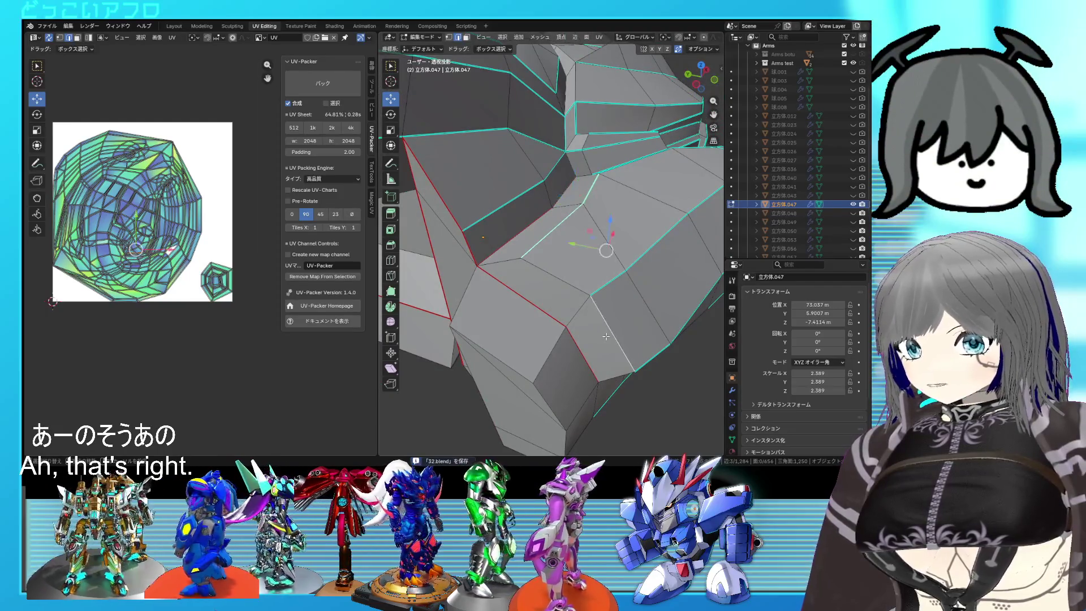
mouse_move(560, 272)
middle_mouse_down()
mouse_move(655, 371)
mouse_move(587, 331)
middle_mouse_up()
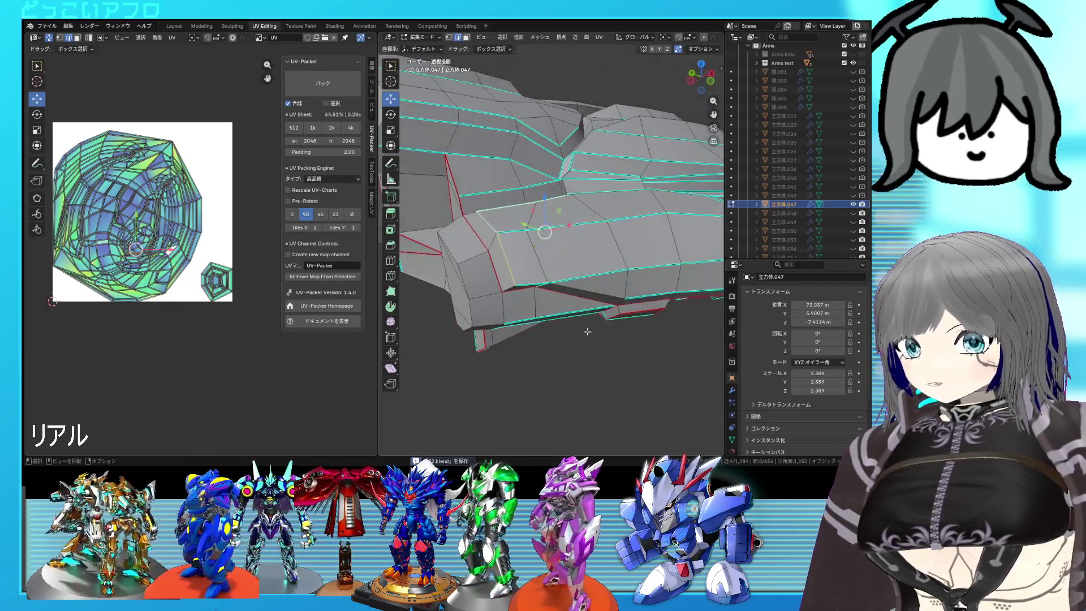
middle_click_drag(637, 299, 464, 265)
scroll(508, 246, "up", 3)
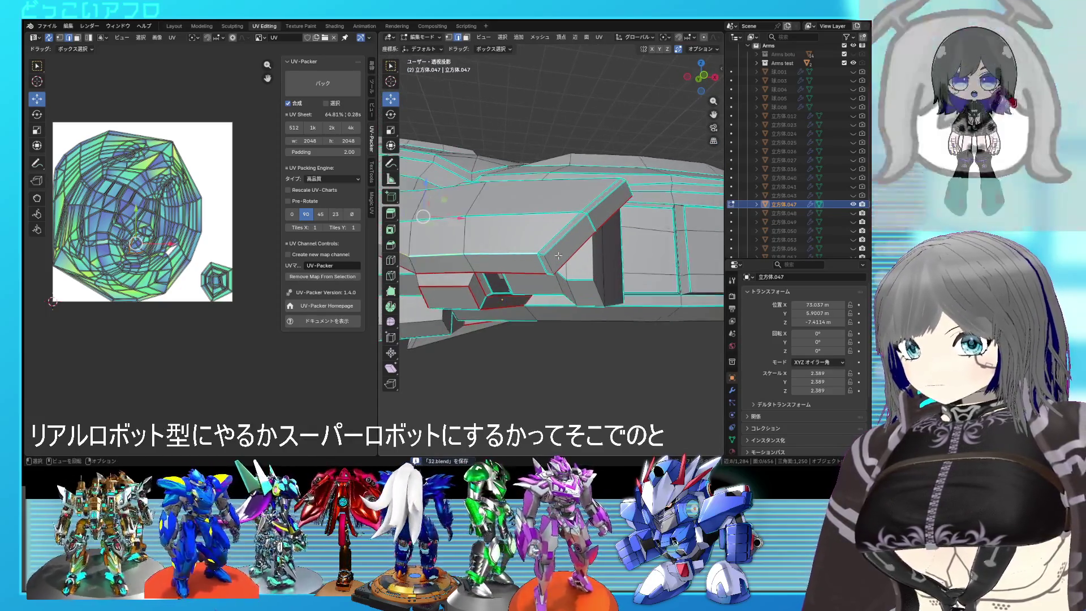
middle_click_drag(618, 184, 544, 243)
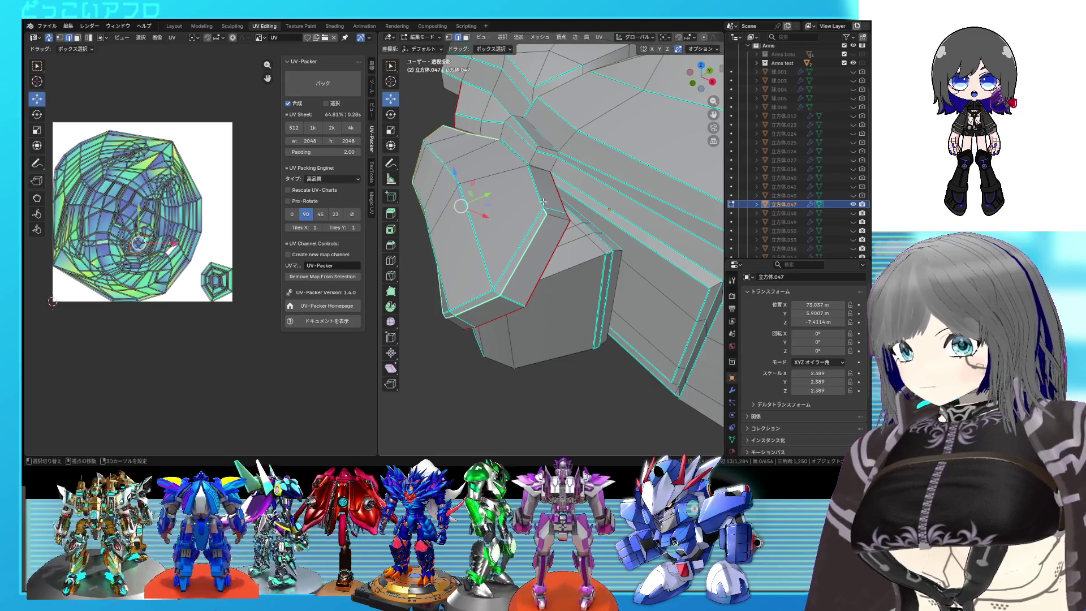
mouse_move(526, 173)
middle_mouse_down()
mouse_move(509, 186)
mouse_move(578, 270)
mouse_move(633, 260)
middle_mouse_up()
right_click(492, 158)
key("ctrl+s")
Select all and unwrap the mesh along its seams, then inspect the result
key("a")
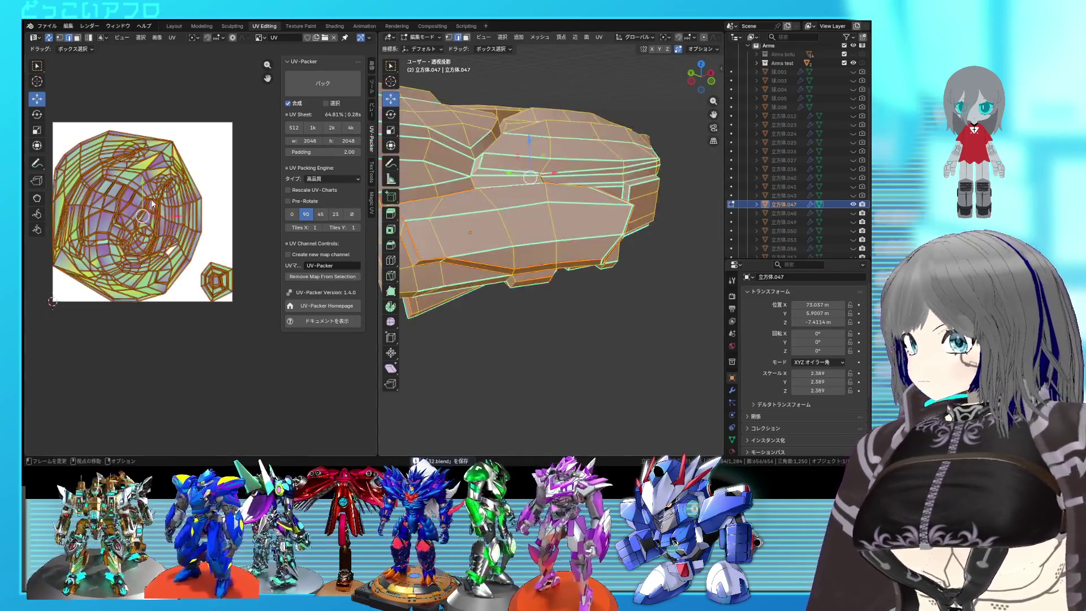
key("u")
left_click(152, 204)
key("alt+a")
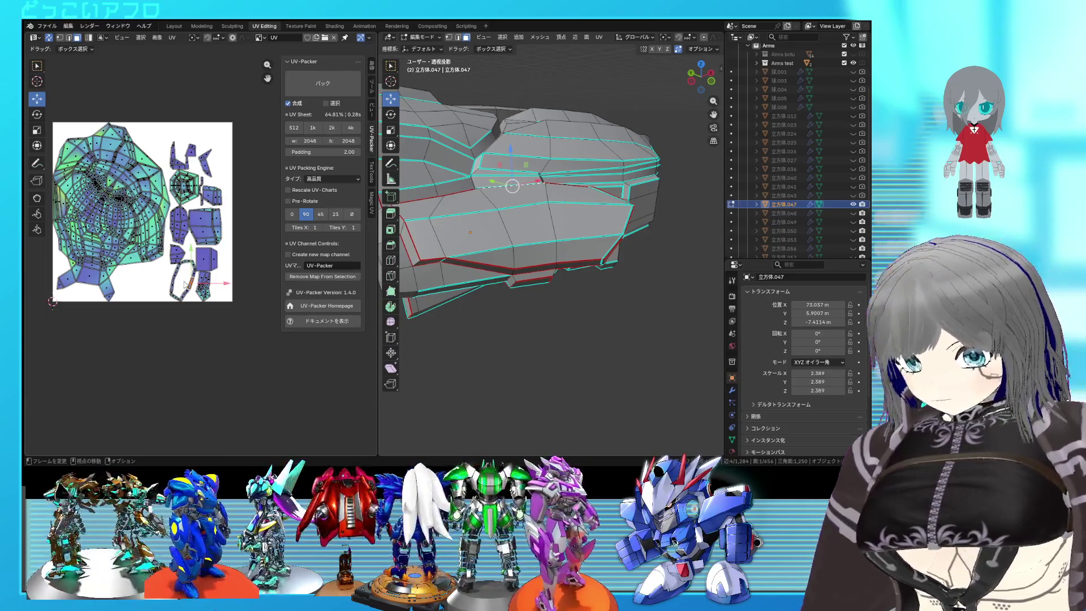
middle_click_drag(445, 313, 532, 301)
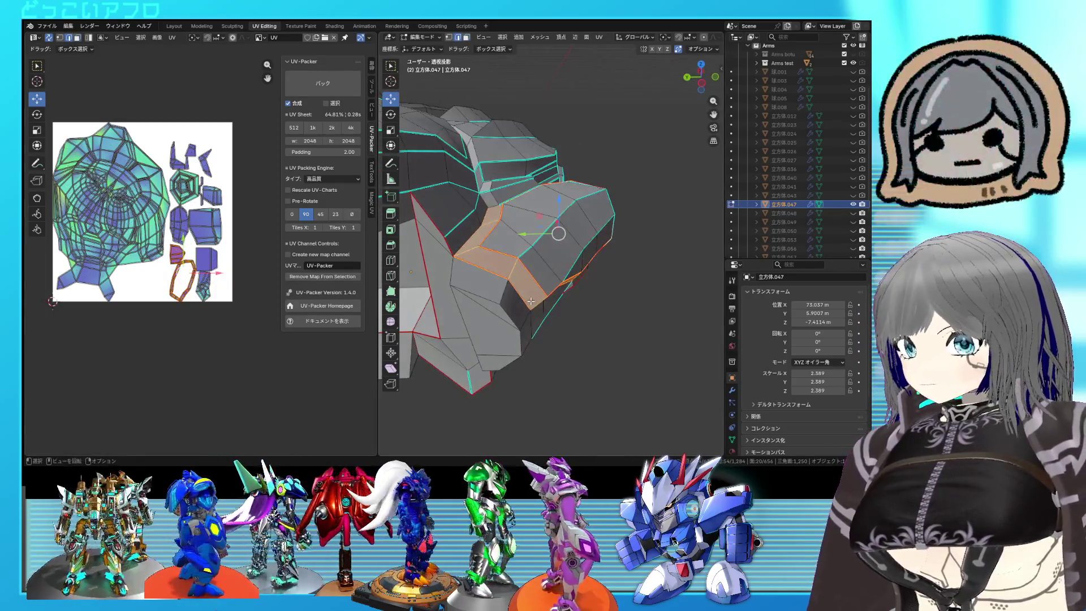
right_click(470, 253)
mouse_move(470, 253)
middle_mouse_down()
mouse_move(494, 239)
mouse_move(553, 256)
middle_mouse_up()
scroll(540, 224, "up", 3)
right_click(552, 255)
key("Escape")
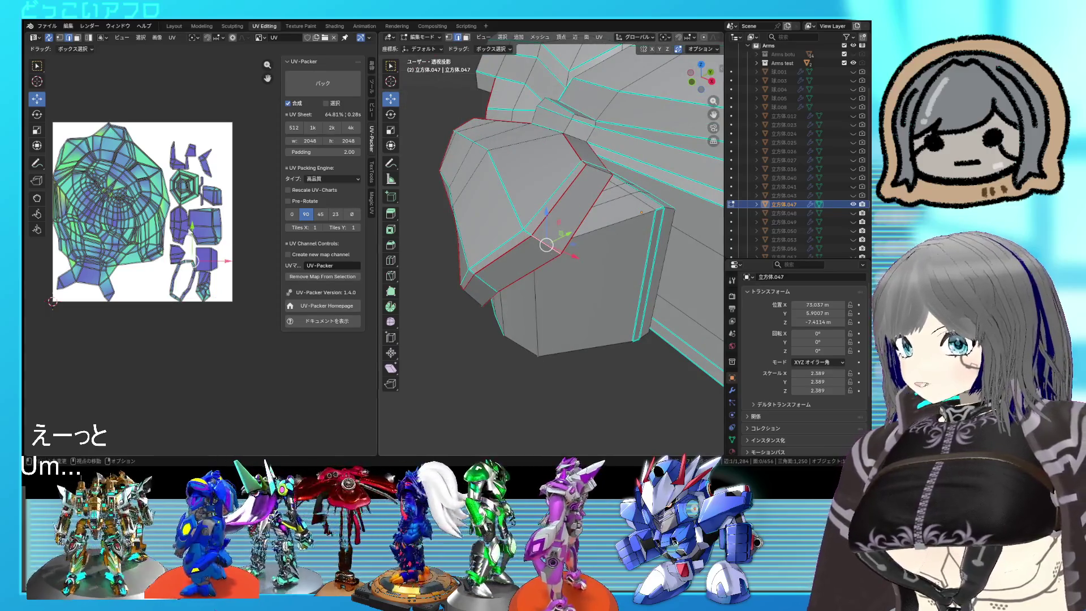
Re-lay out the UV islands and select the pentagonal UV island to find its faces
key("a")
right_click(210, 244)
left_click(210, 245)
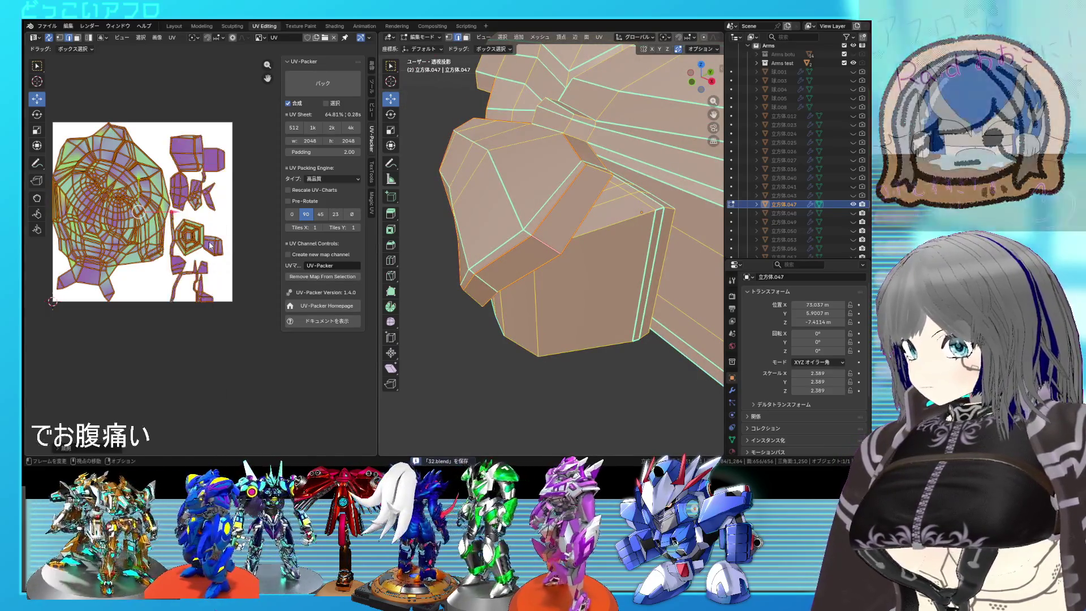
left_click(568, 217)
scroll(174, 204, "up", 6)
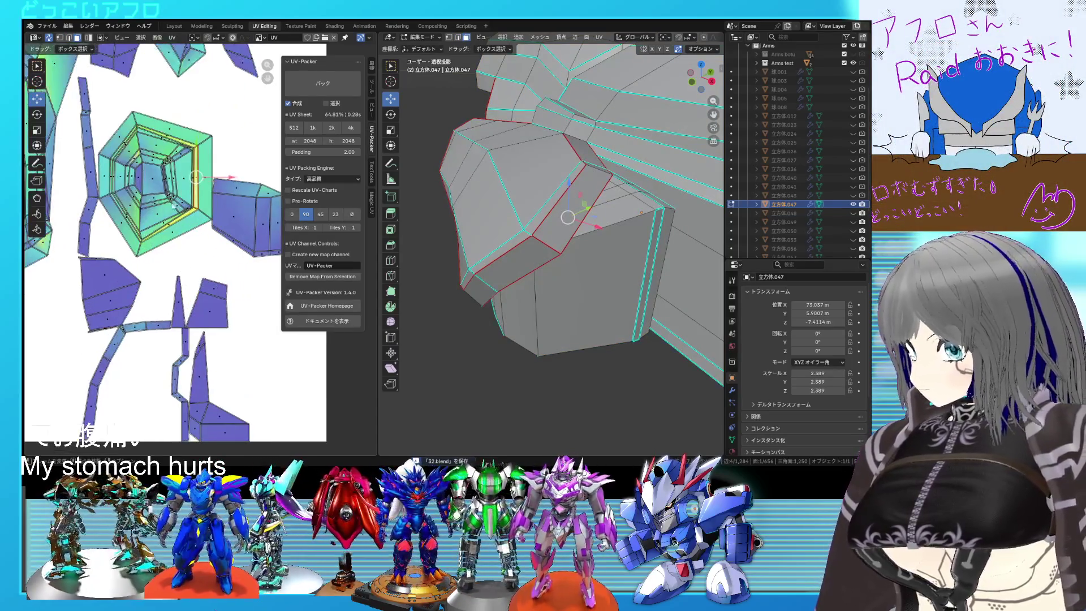
key("l")
mouse_move(566, 237)
middle_mouse_down()
mouse_move(570, 185)
mouse_move(551, 273)
mouse_move(573, 242)
middle_mouse_up()
Select edges on the armor in see-through view and mark them as a seam
key("alt+z")
key("alt+z")
scroll(557, 263, "up", 5)
left_click(572, 241, "alt")
key("alt+z")
key("alt+z")
right_click(586, 255)
left_click(586, 253)
Mark another set of chosen edges on the armor mesh as seams
mouse_move(583, 254)
middle_mouse_down()
mouse_move(505, 265)
mouse_move(533, 236)
mouse_move(516, 224)
middle_mouse_up()
mouse_move(570, 244)
middle_mouse_down()
mouse_move(509, 288)
mouse_move(626, 169)
middle_mouse_up()
right_click(621, 231)
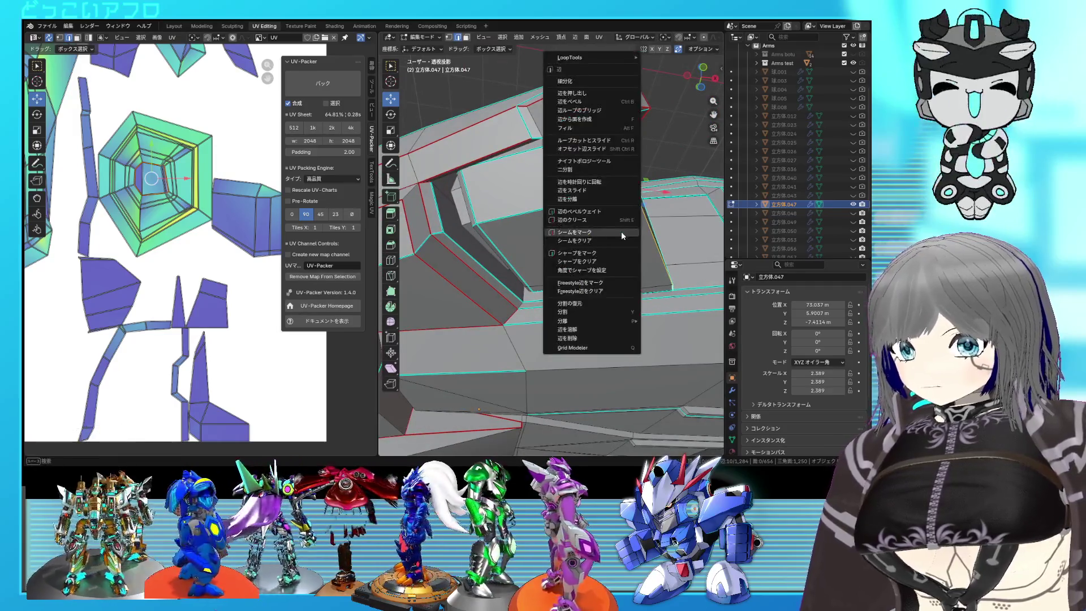
mouse_move(588, 229)
middle_mouse_down()
mouse_move(520, 223)
mouse_move(547, 298)
mouse_move(553, 257)
mouse_move(436, 242)
mouse_move(570, 282)
mouse_move(559, 240)
middle_mouse_up()
mouse_move(574, 203)
middle_mouse_down()
mouse_move(592, 203)
mouse_move(569, 222)
mouse_move(572, 278)
mouse_move(611, 278)
mouse_move(596, 294)
middle_mouse_up()
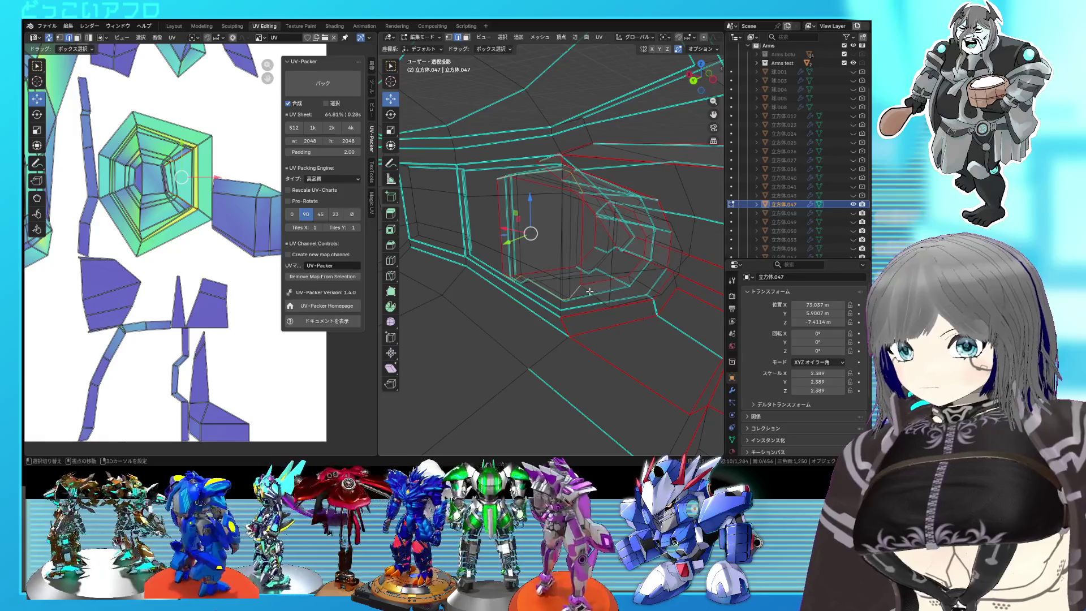
mouse_move(599, 225)
middle_mouse_down()
mouse_move(587, 235)
mouse_move(593, 224)
mouse_move(603, 246)
middle_mouse_up()
key("ctrl+e")
left_click(603, 247)
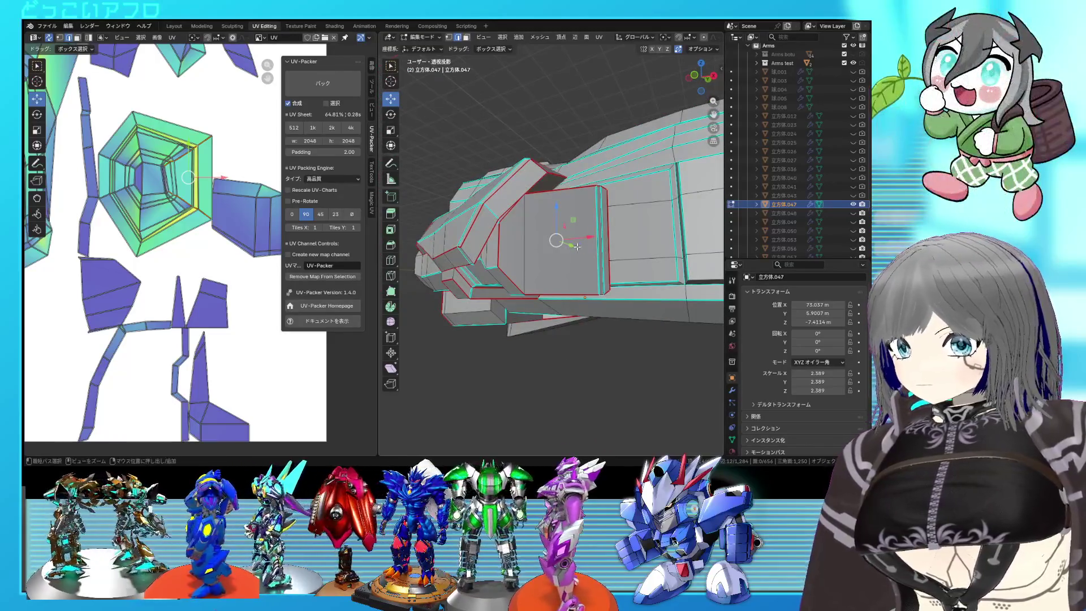
Select the whole mesh, save 32.blend, and unwrap the UVs again
key("a")
key("ctrl+s")
key("u")
left_click(181, 195)
scroll(199, 232, "down", 3)
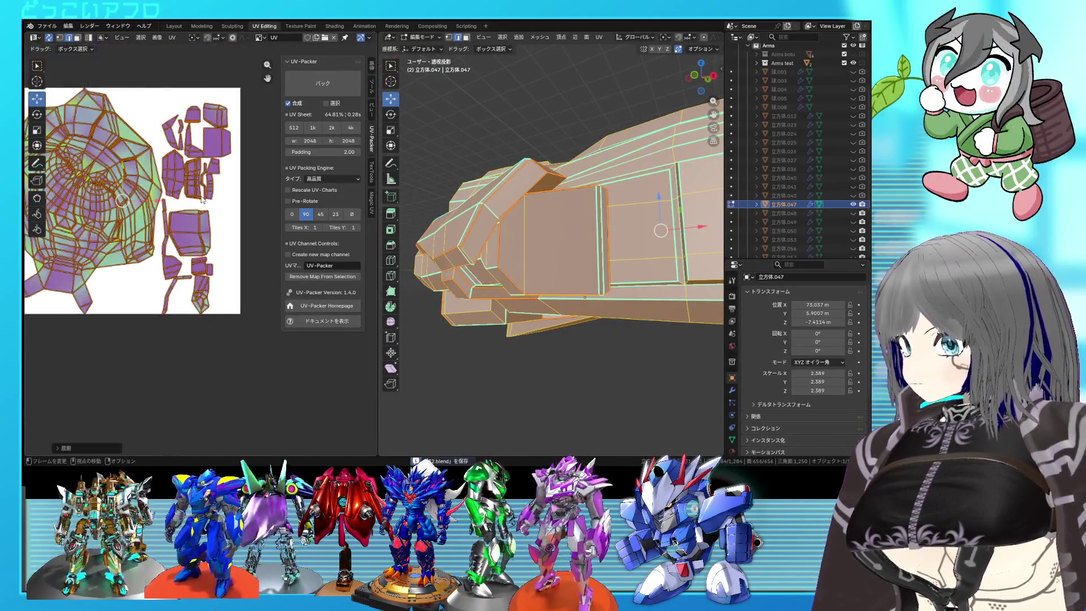
Select a linked UV island, then in see-through view select an edge around the inner opening
left_click(199, 232)
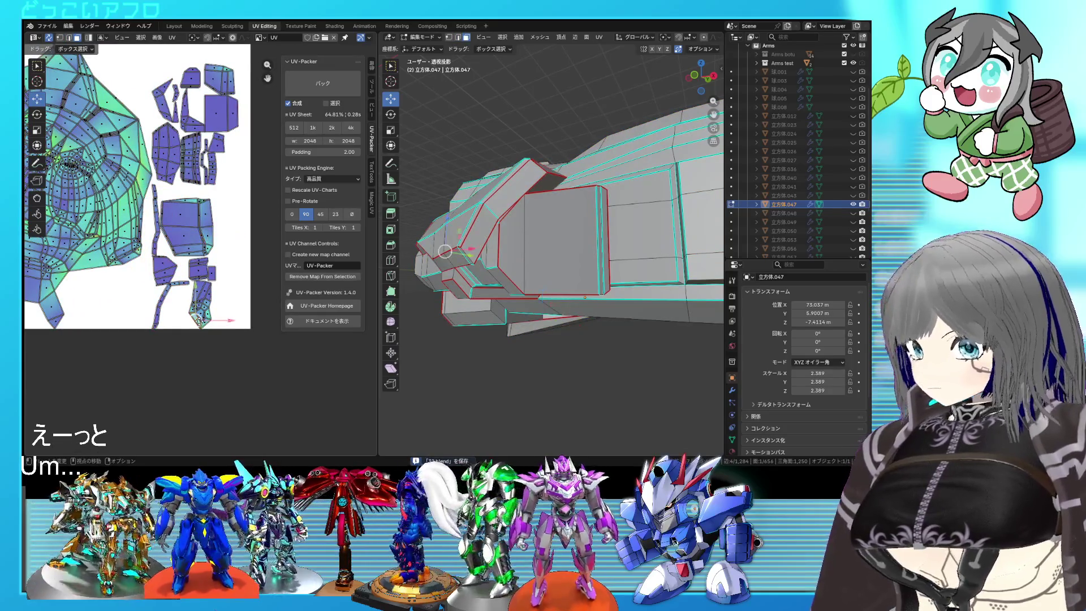
key("ctrl+l")
mouse_move(565, 272)
middle_mouse_down()
mouse_move(646, 283)
mouse_move(601, 281)
mouse_move(621, 285)
middle_mouse_up()
key("alt+z")
key("alt+z")
left_click(521, 265)
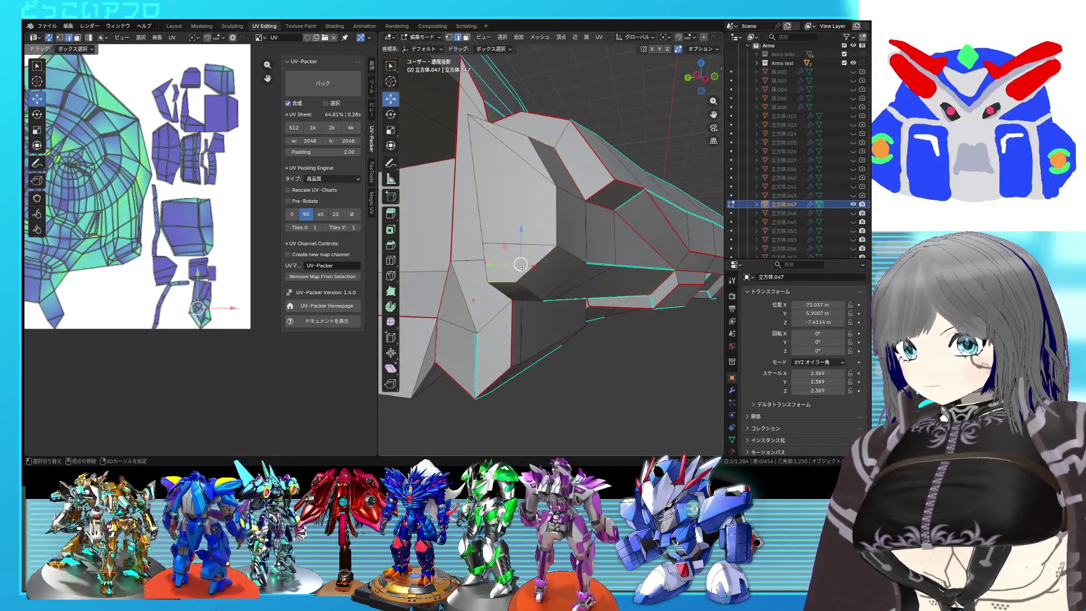
mouse_move(548, 179)
middle_mouse_down()
mouse_move(525, 221)
mouse_move(542, 194)
middle_mouse_up()
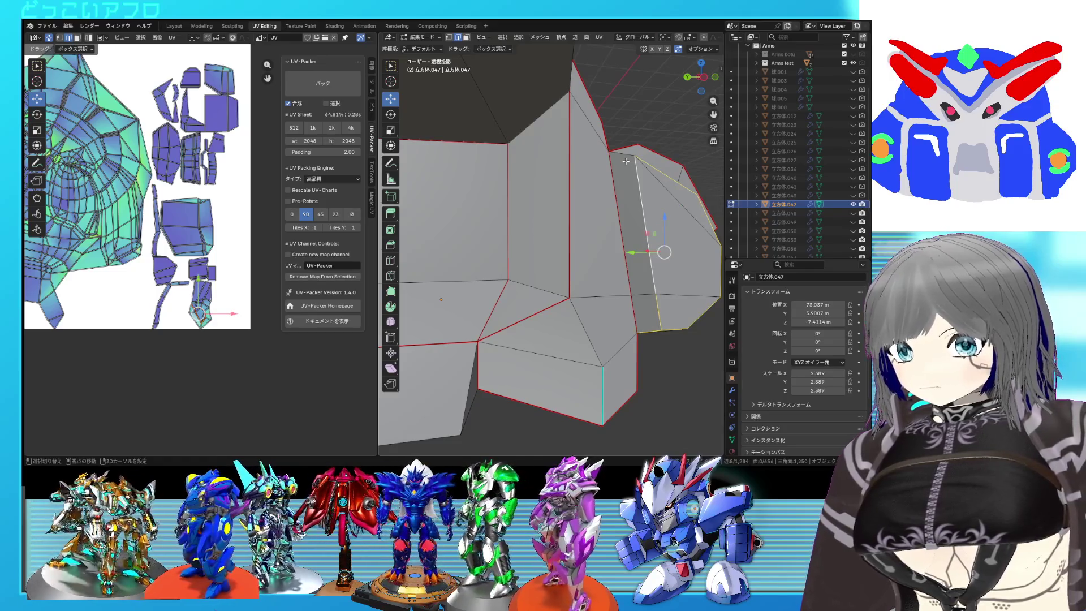
scroll(625, 161, "down", 5)
middle_click_drag(626, 161, 541, 231)
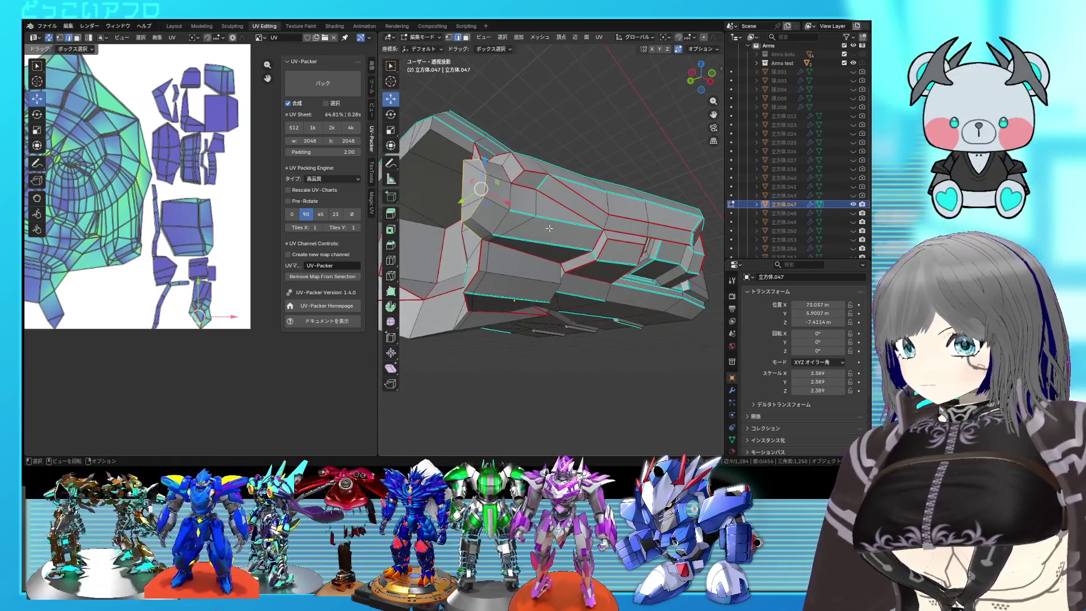
Mark the edge as a seam, re-unwrap the whole mesh, and save 32.blend
key("u")
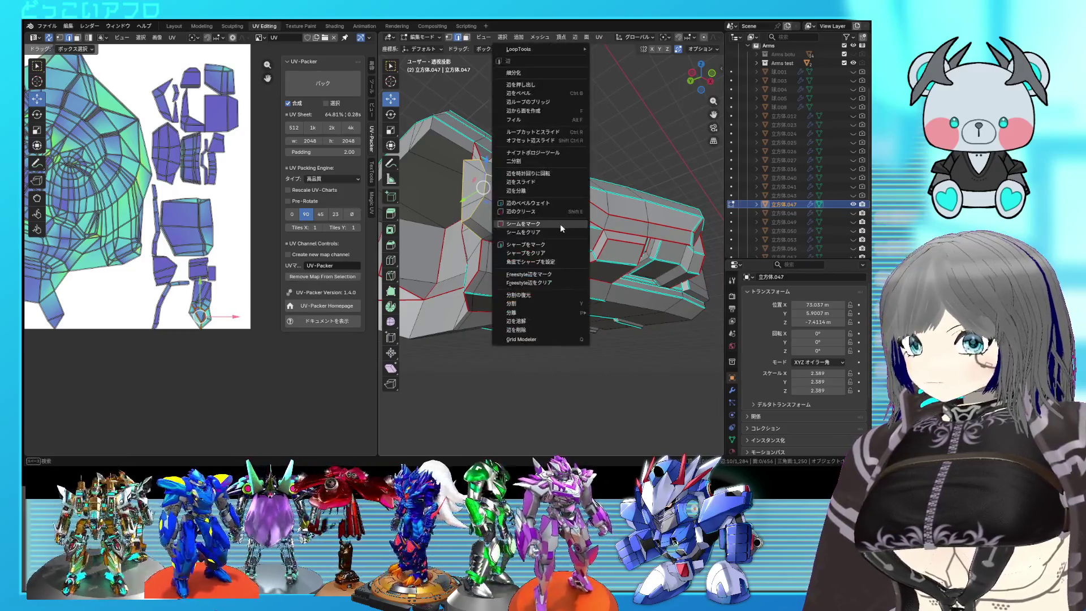
key("a")
key("u")
left_click(222, 205)
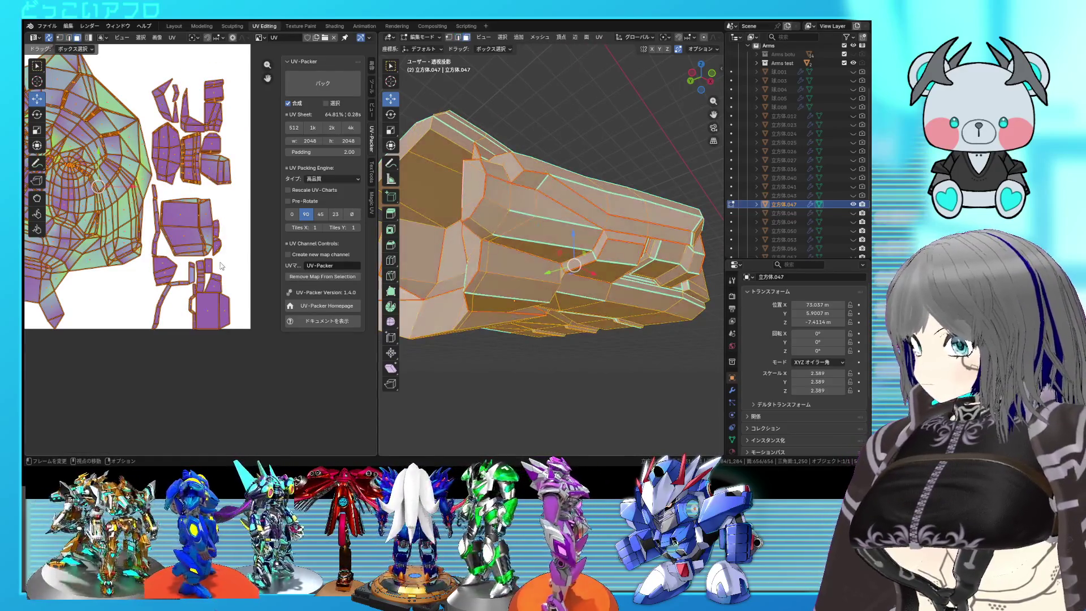
left_click(218, 192)
scroll(162, 190, "up", 2)
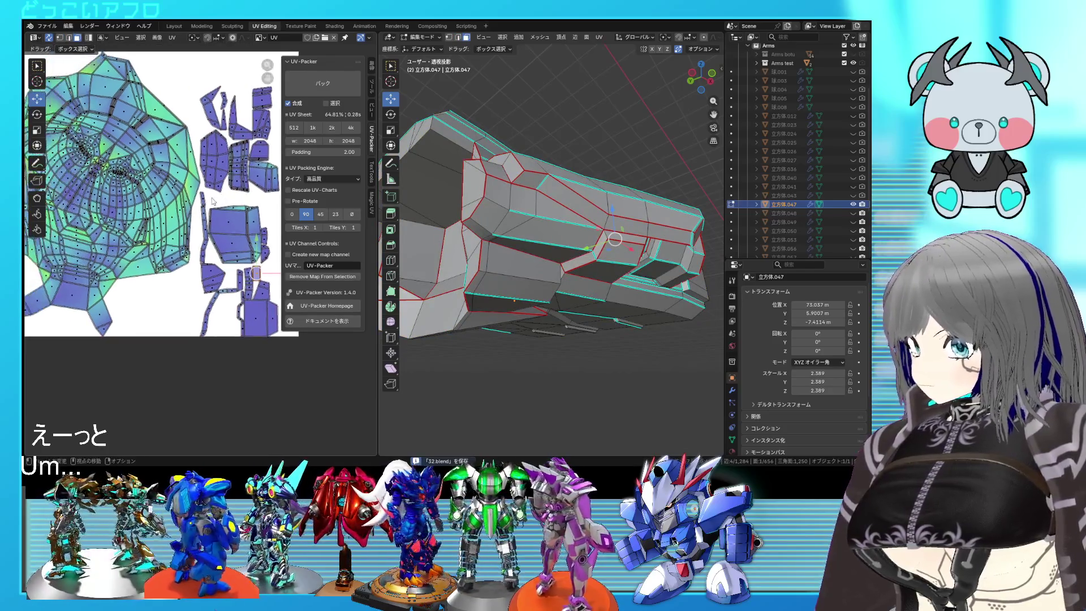
key("ctrl+s")
Select the large linked UV island to locate its faces on the mesh
left_click(150, 197)
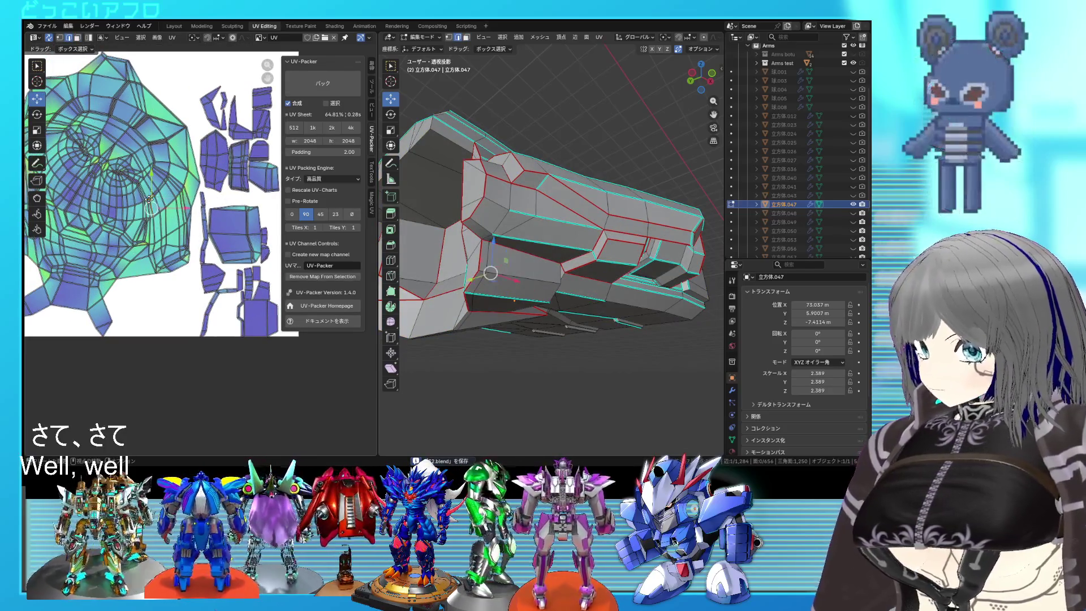
key("ctrl+l")
mouse_move(685, 285)
middle_mouse_down()
mouse_move(603, 253)
mouse_move(546, 200)
middle_mouse_up()
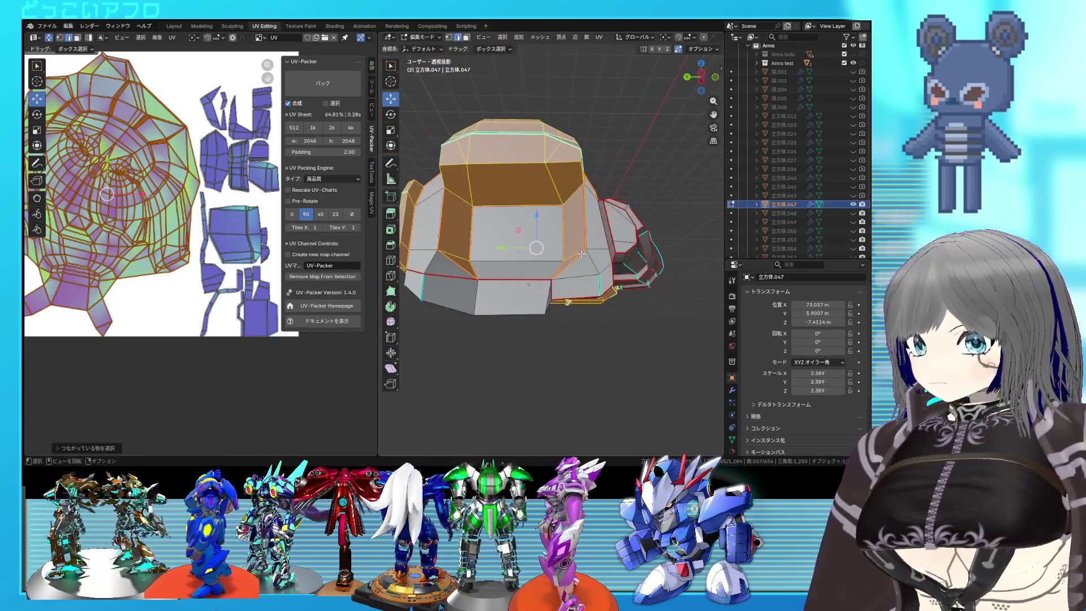
key("alt+a")
Mark the top edges of the upper dark face as seams, re-unwrap, and save
left_click(493, 201)
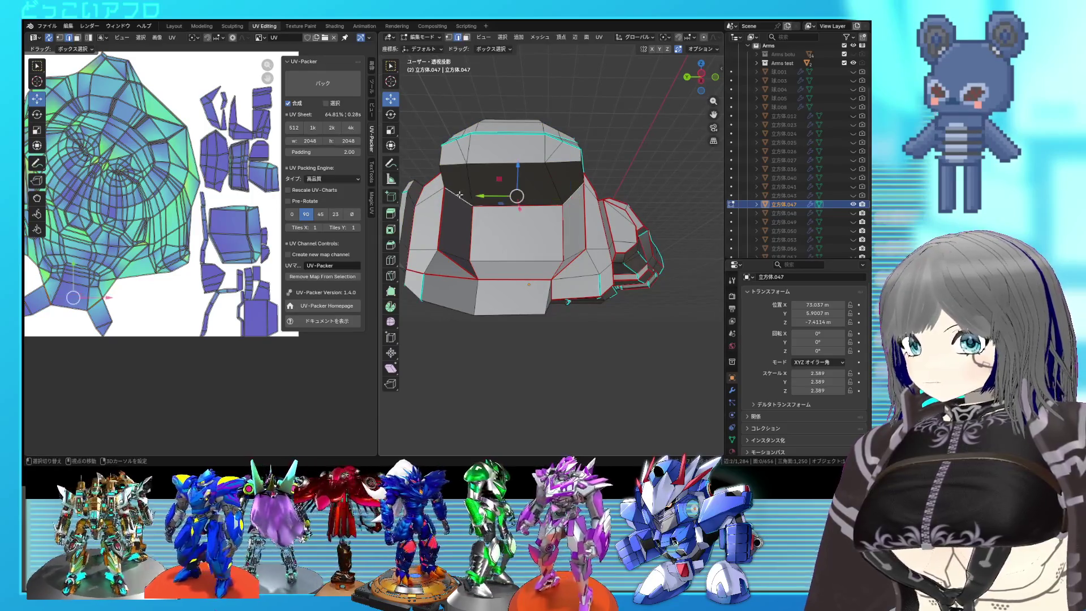
left_click(458, 169, "shift")
left_click(496, 168, "shift")
left_click(554, 164, "shift")
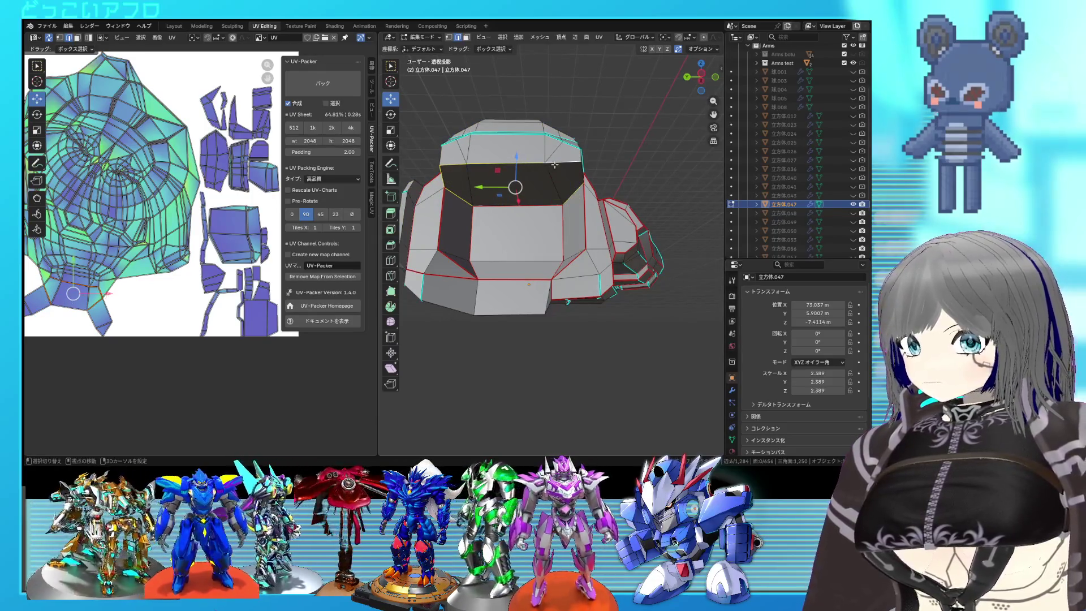
middle_click_drag(583, 177, 558, 219)
right_click(557, 219)
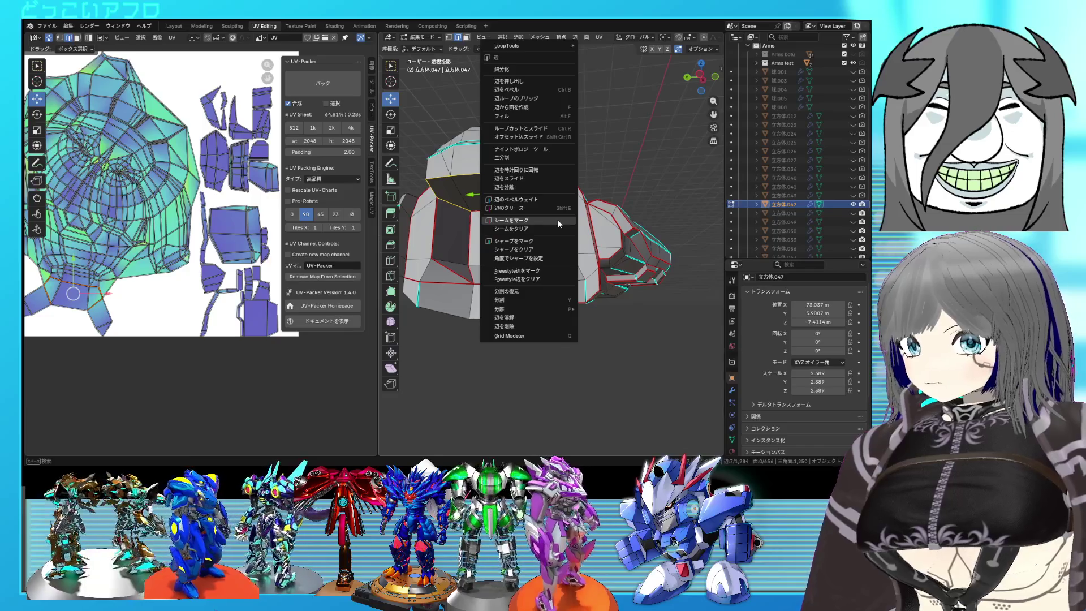
left_click(558, 219)
key("u")
left_click(221, 209)
key("ctrl+s")
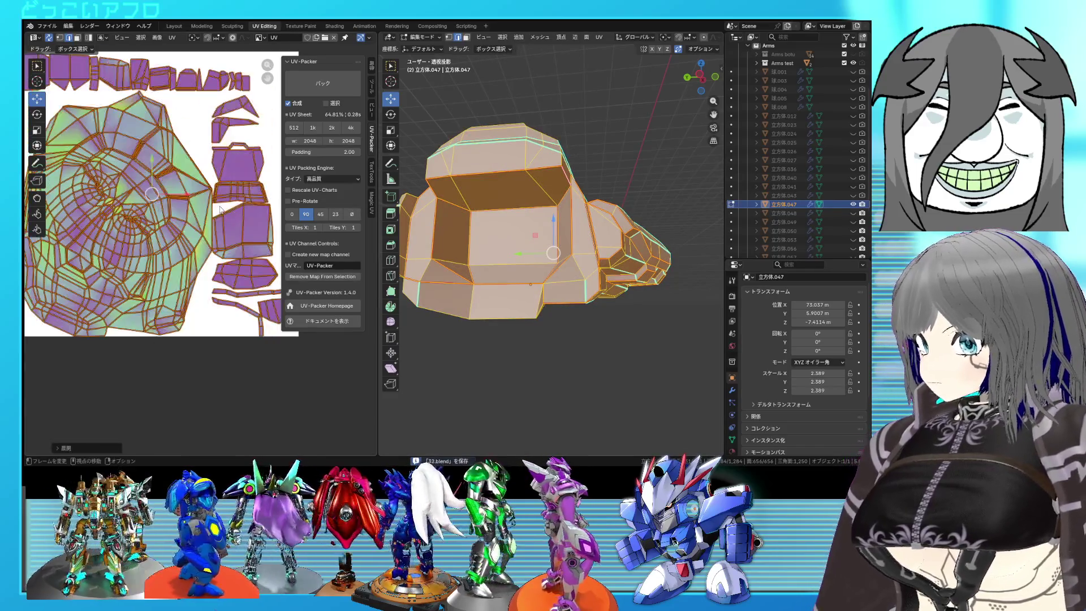
key("alt+a")
mouse_move(538, 237)
middle_mouse_down()
mouse_move(509, 252)
mouse_move(576, 238)
mouse_move(626, 193)
mouse_move(598, 204)
middle_mouse_up()
left_click(625, 199)
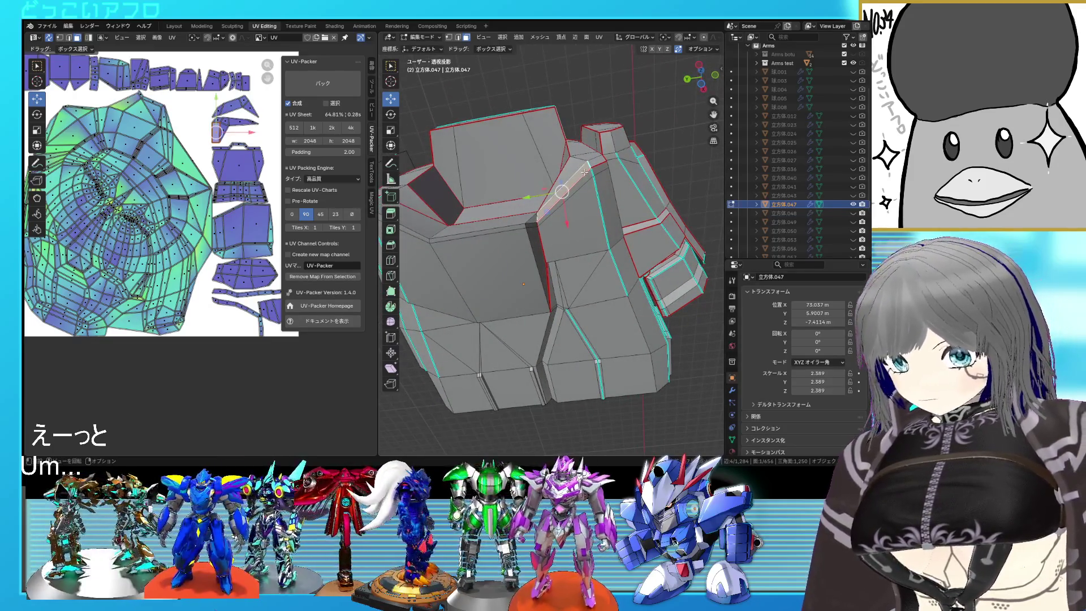
key("l")
key("l")
middle_click_drag(521, 211, 610, 306)
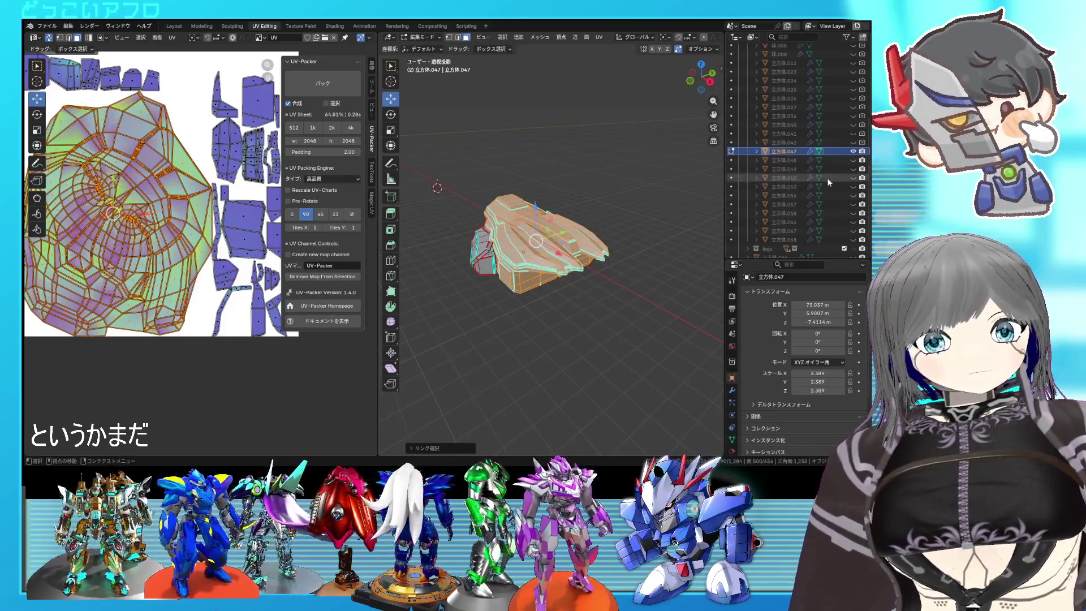
scroll(776, 197, "down", 2)
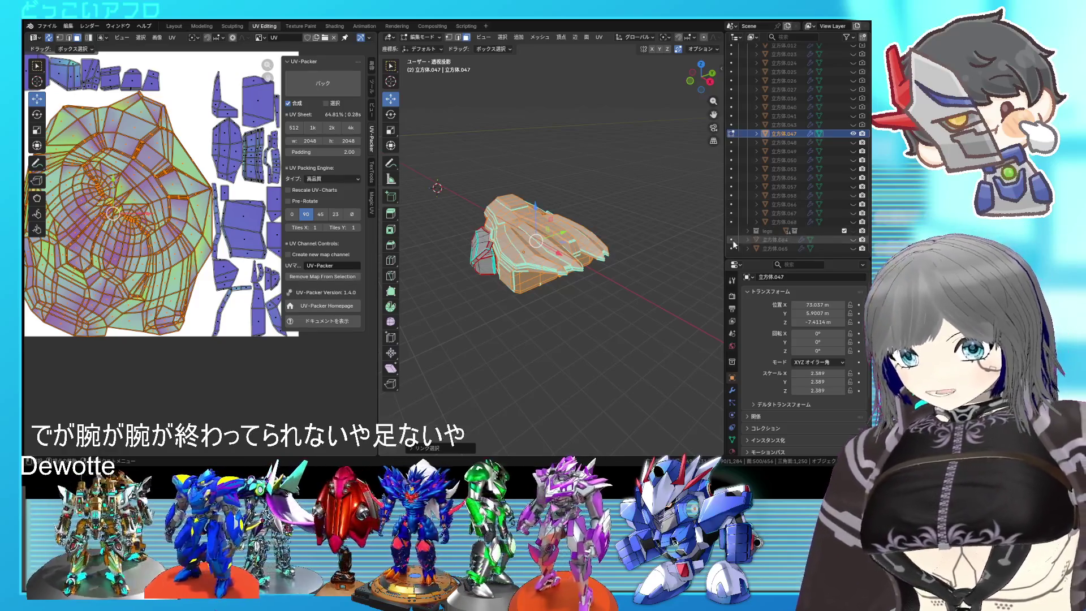
scroll(610, 282, "up", 1)
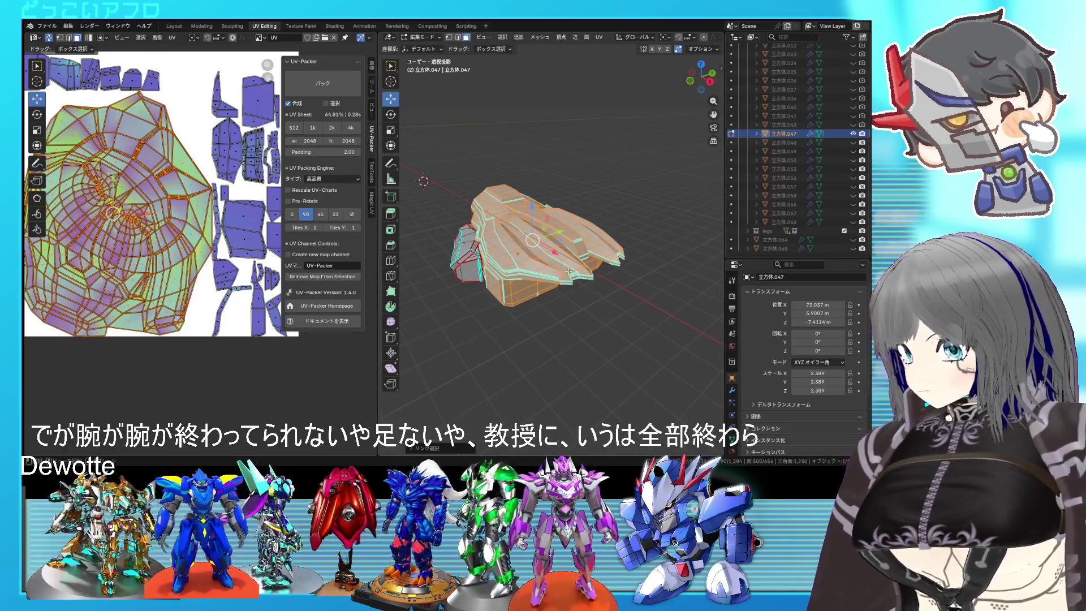
left_click(597, 225)
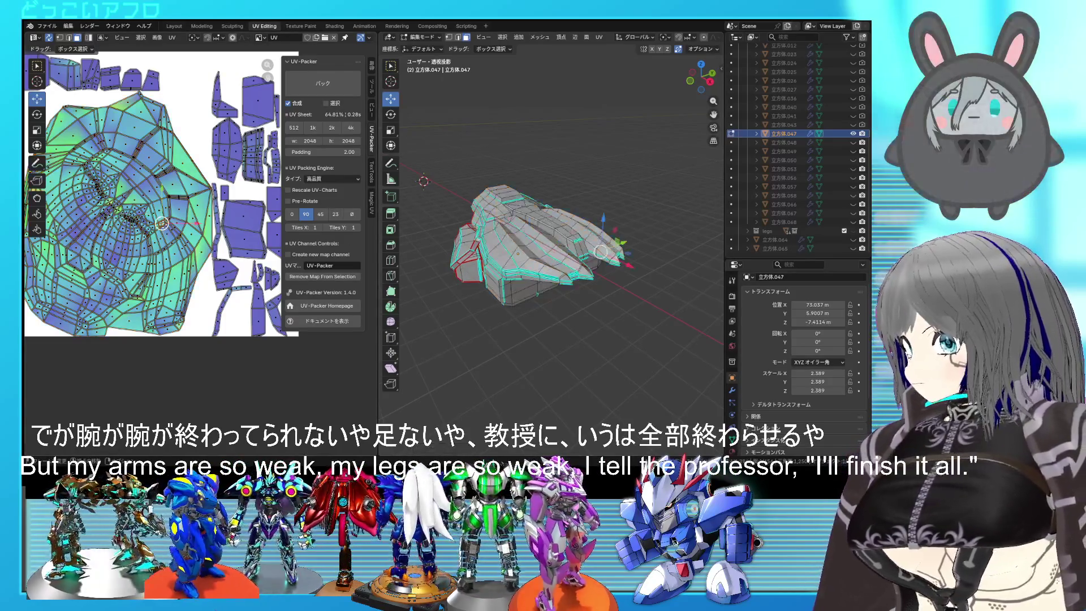
scroll(162, 224, "up", 2)
mouse_move(543, 238)
middle_mouse_down()
mouse_move(565, 218)
mouse_move(553, 272)
middle_mouse_up()
scroll(570, 214, "up", 3)
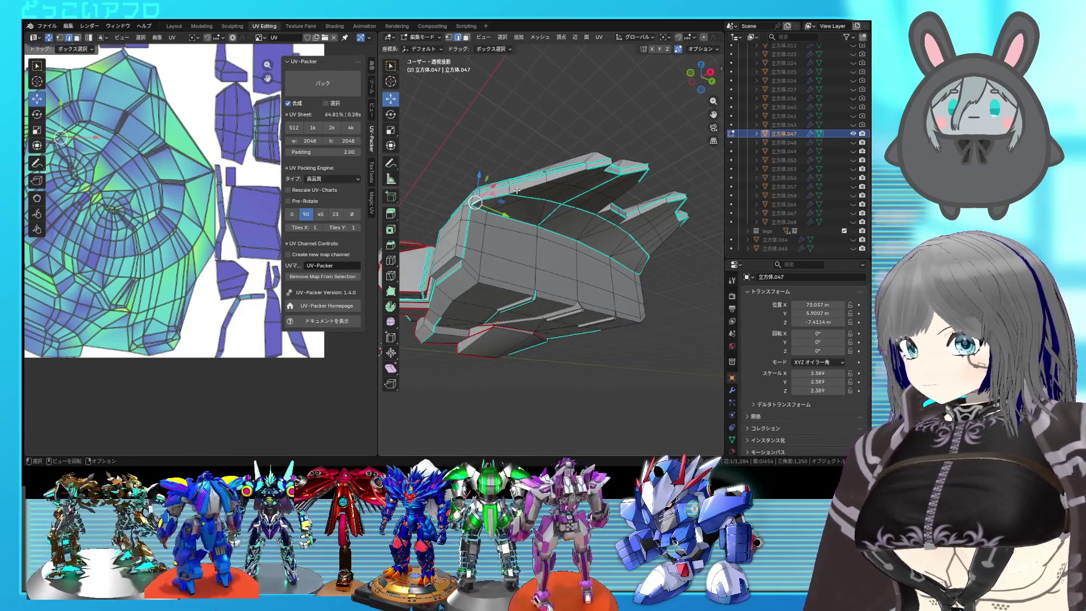
scroll(567, 187, "up", 2)
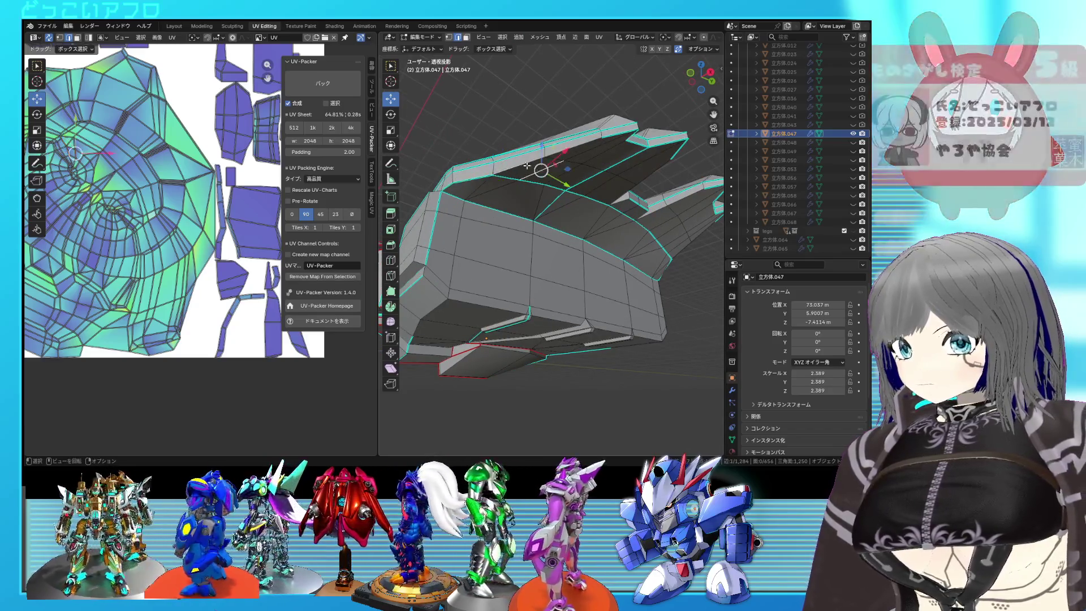
left_click(525, 165, "alt")
left_click(501, 202, "alt")
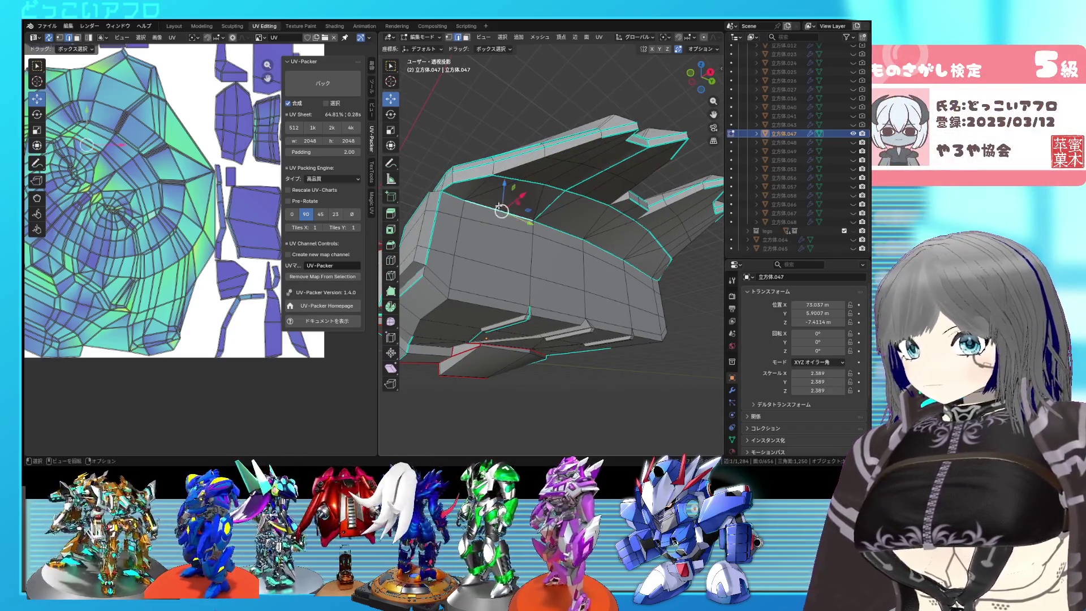
middle_click_drag(478, 206, 625, 230)
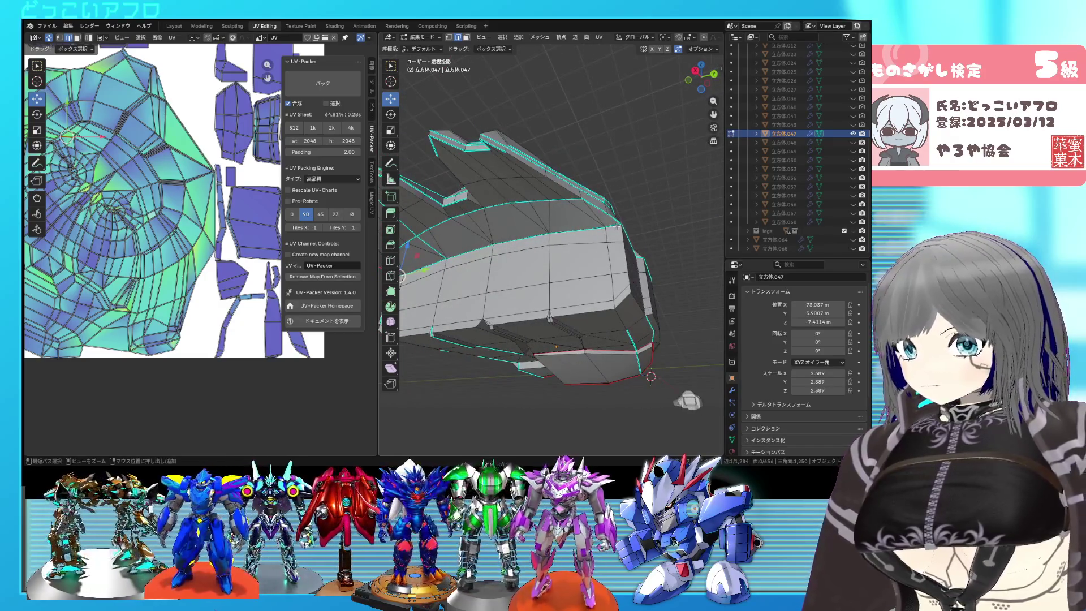
right_click(616, 226)
left_click(616, 224)
mouse_move(618, 221)
middle_mouse_down()
mouse_move(595, 233)
mouse_move(559, 187)
mouse_move(566, 170)
mouse_move(578, 176)
middle_mouse_up()
left_click(552, 161, "ctrl")
right_click(578, 177)
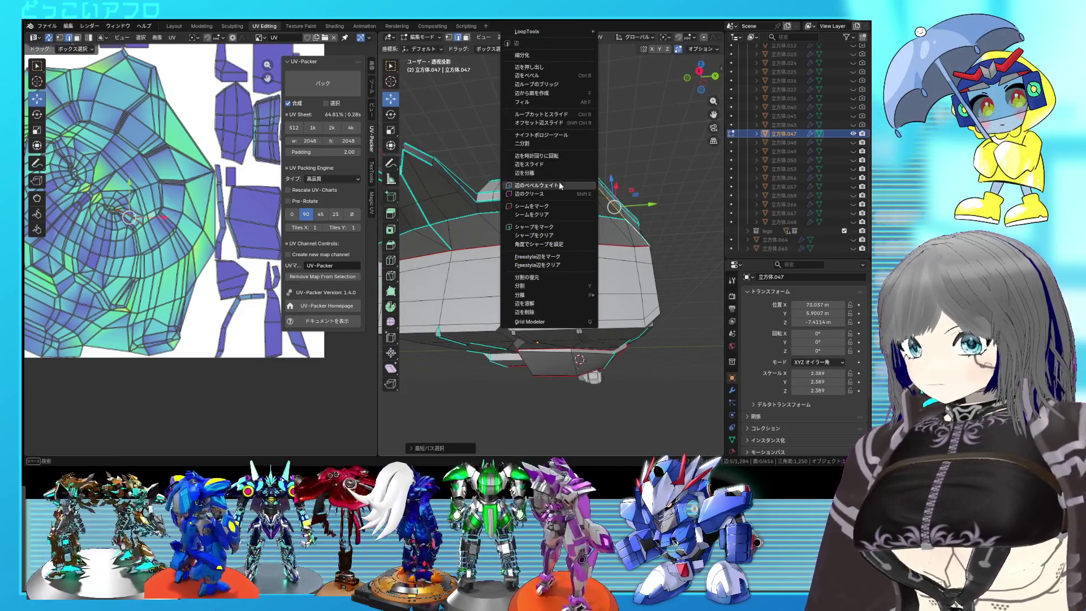
left_click(531, 205)
middle_click_drag(532, 205, 610, 158)
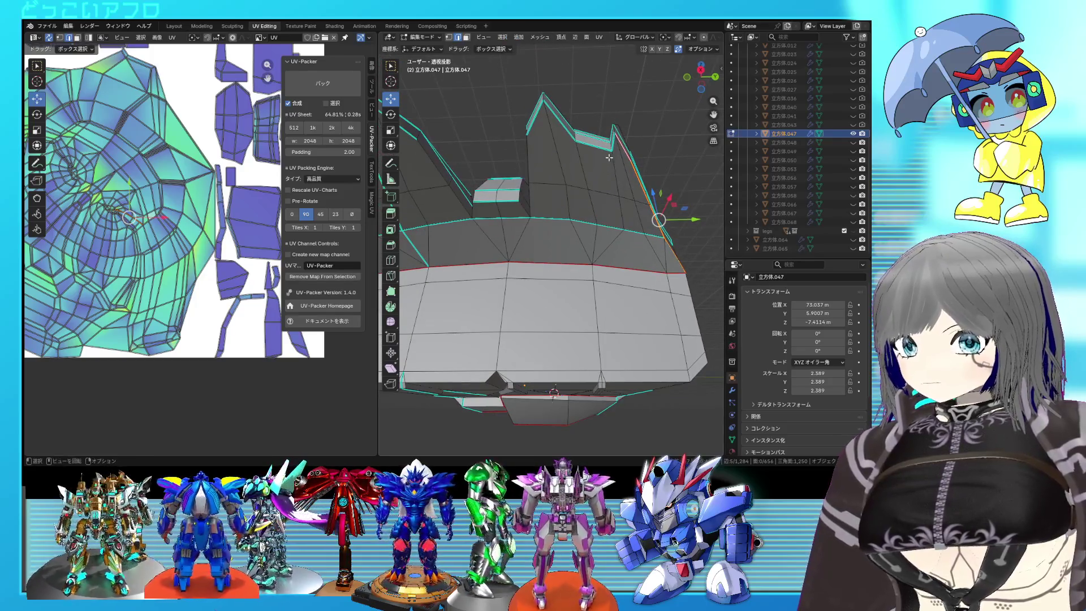
left_click(601, 150)
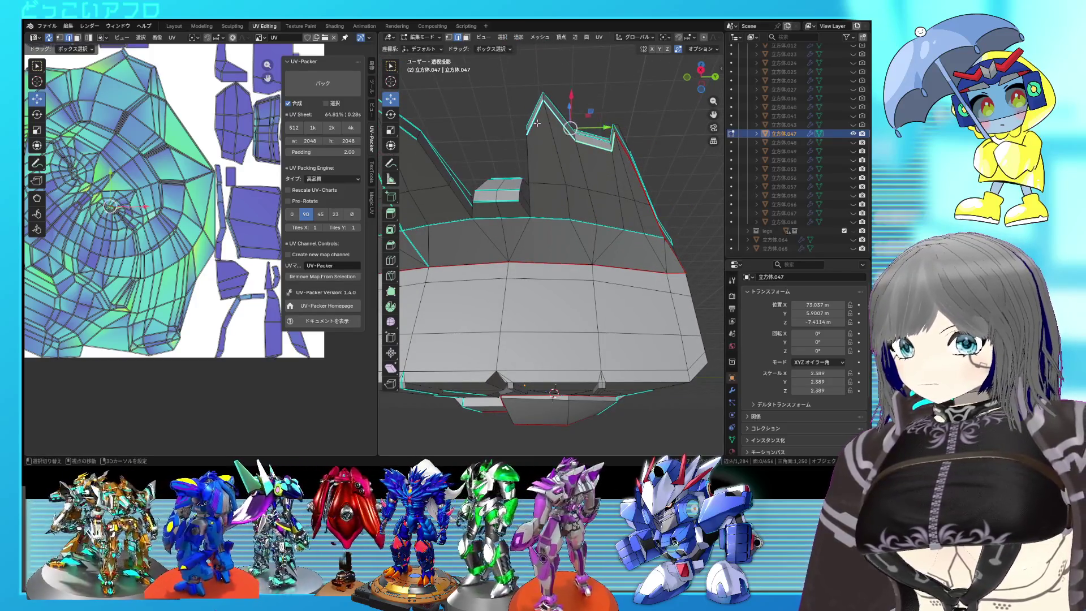
middle_click_drag(534, 195, 543, 194)
left_click(472, 164, "shift")
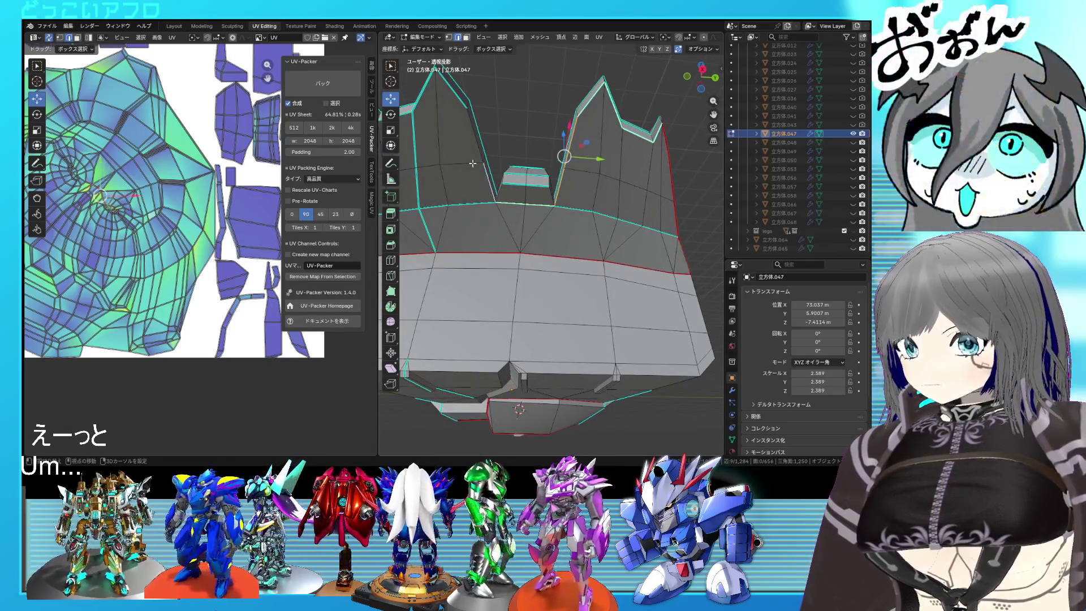
left_click(463, 104, "shift")
middle_click_drag(463, 104, 532, 164)
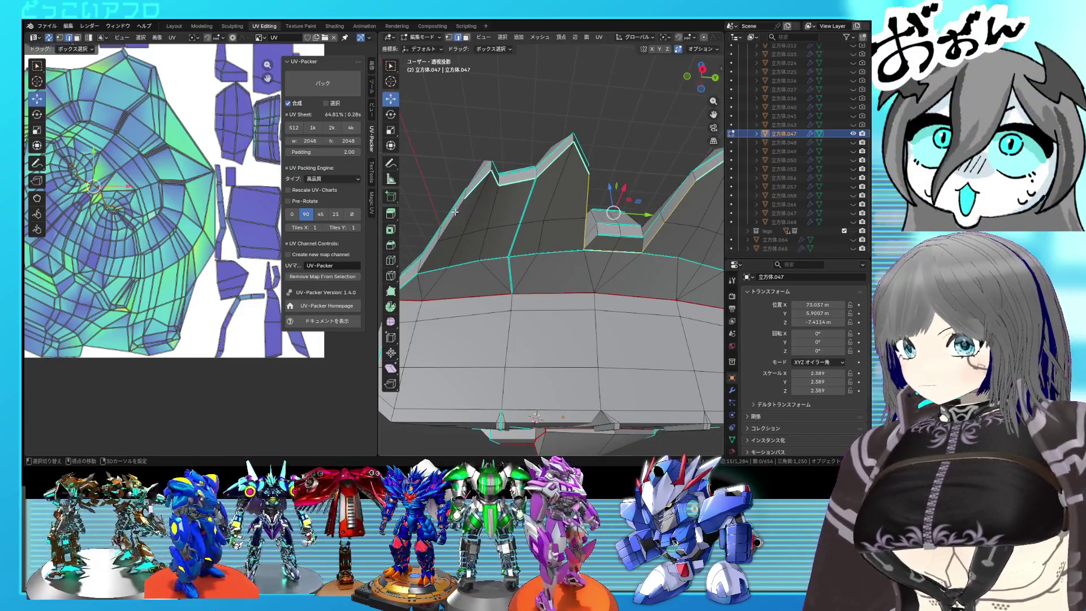
left_click(438, 249, "shift")
mouse_move(438, 249)
middle_mouse_down()
mouse_move(473, 252)
mouse_move(479, 263)
mouse_move(589, 266)
mouse_move(601, 293)
middle_mouse_up()
right_click(540, 263)
left_click(541, 264)
left_click(506, 276)
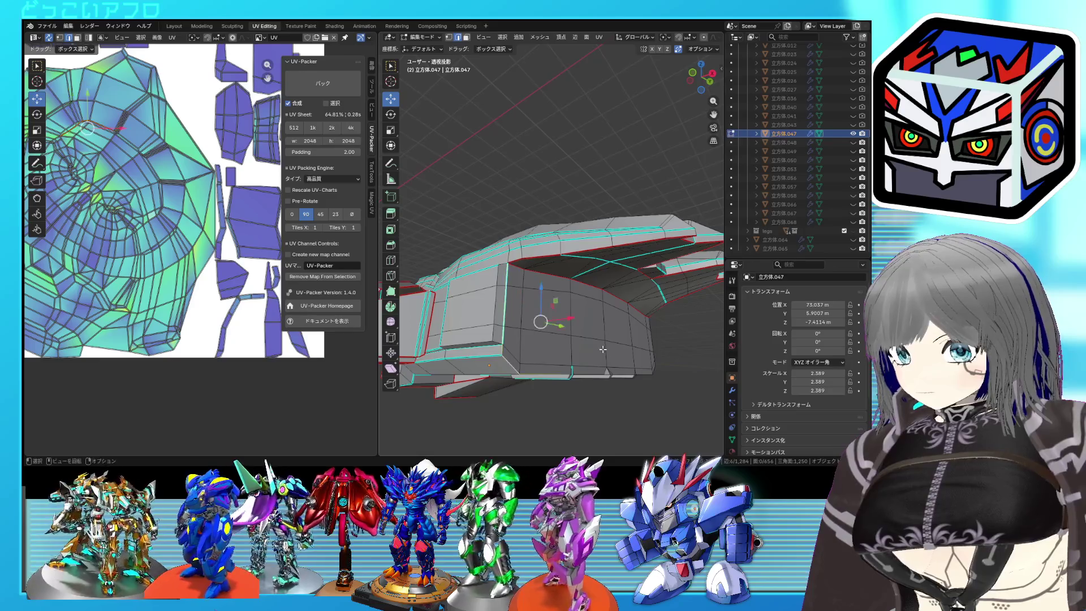
scroll(603, 349, "up", 6)
mouse_move(510, 323)
middle_mouse_down("shift")
mouse_move(536, 314)
mouse_move(503, 325)
middle_mouse_up("shift")
left_click(571, 340, "shift")
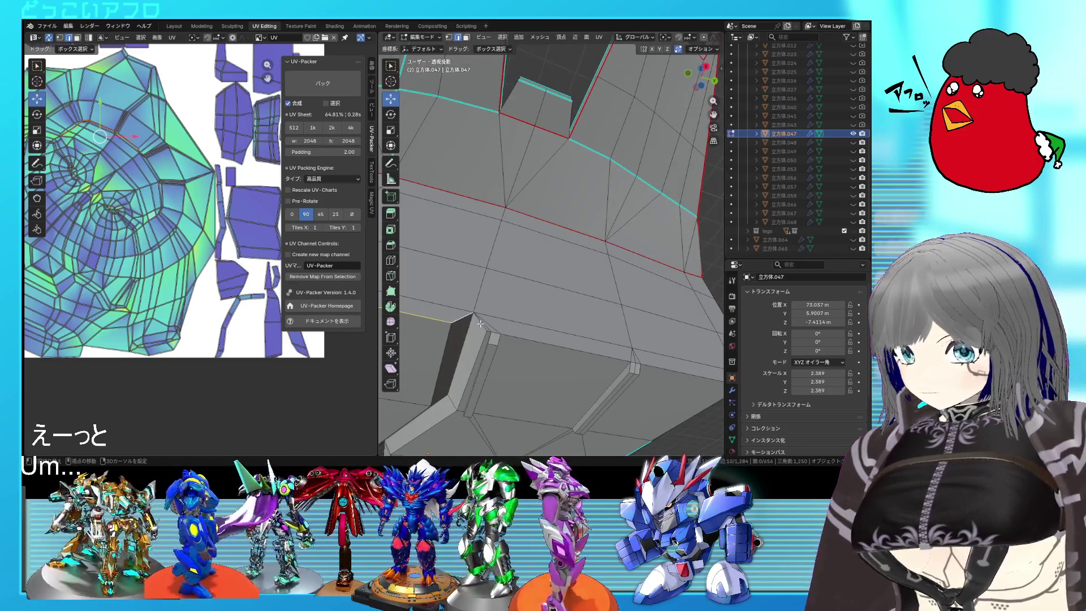
scroll(480, 323, "down", 5)
middle_click_drag(486, 325, 567, 347)
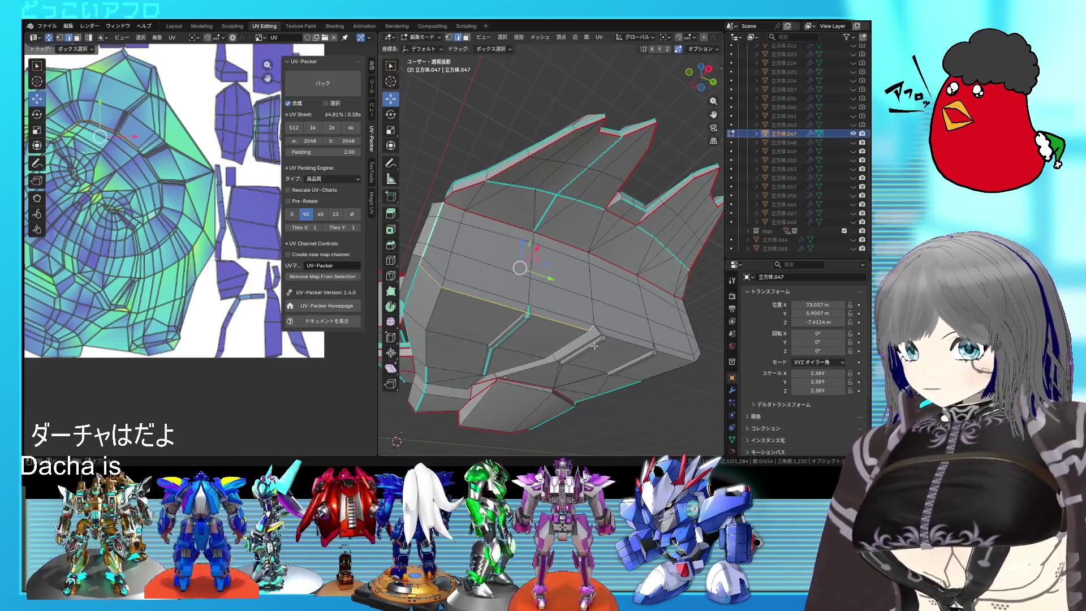
right_click(593, 344)
left_click(586, 335)
scroll(591, 328, "up", 5)
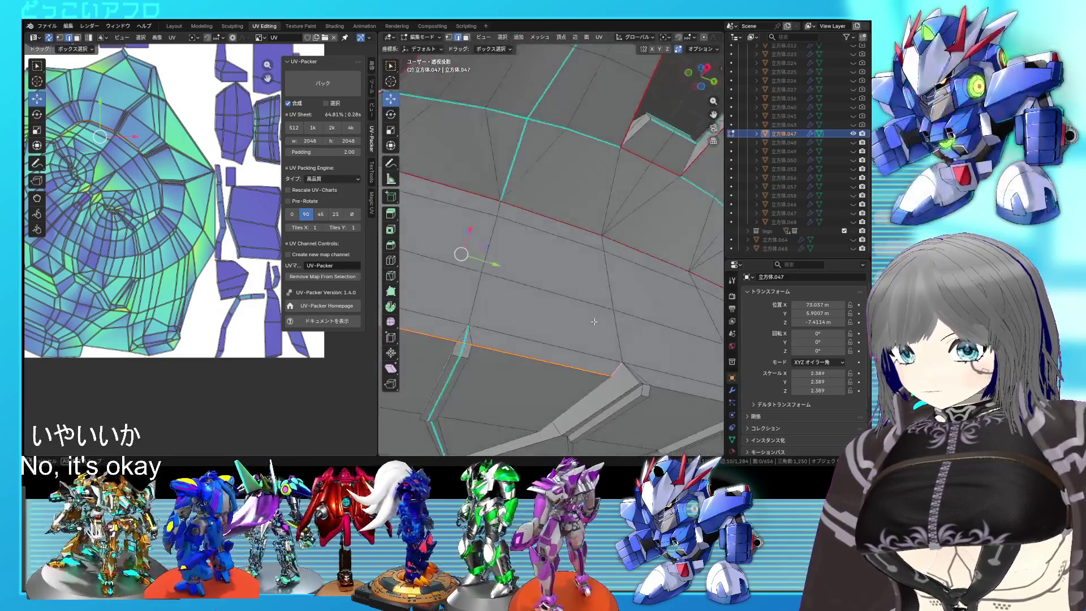
scroll(594, 321, "down", 2)
left_click(597, 339)
middle_click_drag(597, 339, 567, 331)
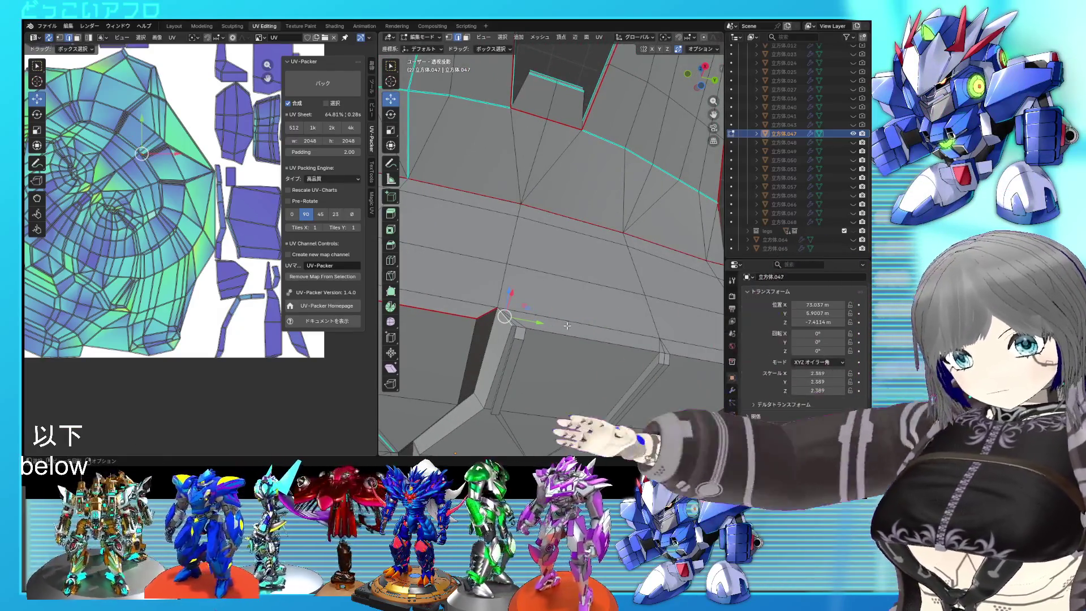
scroll(553, 323, "down", 6)
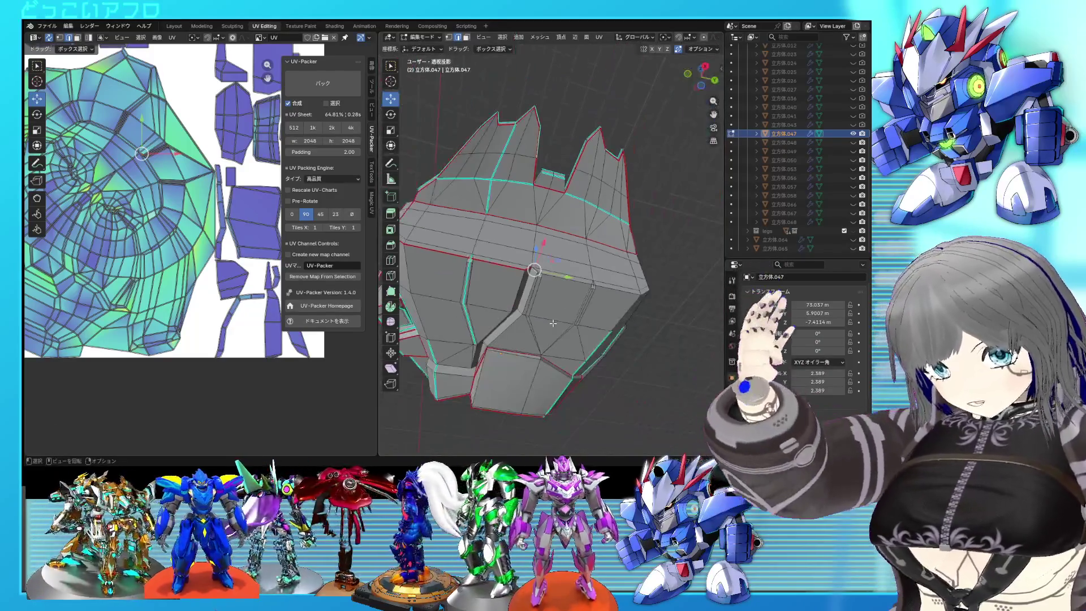
mouse_move(552, 323)
middle_mouse_down()
mouse_move(607, 401)
mouse_move(581, 338)
middle_mouse_up()
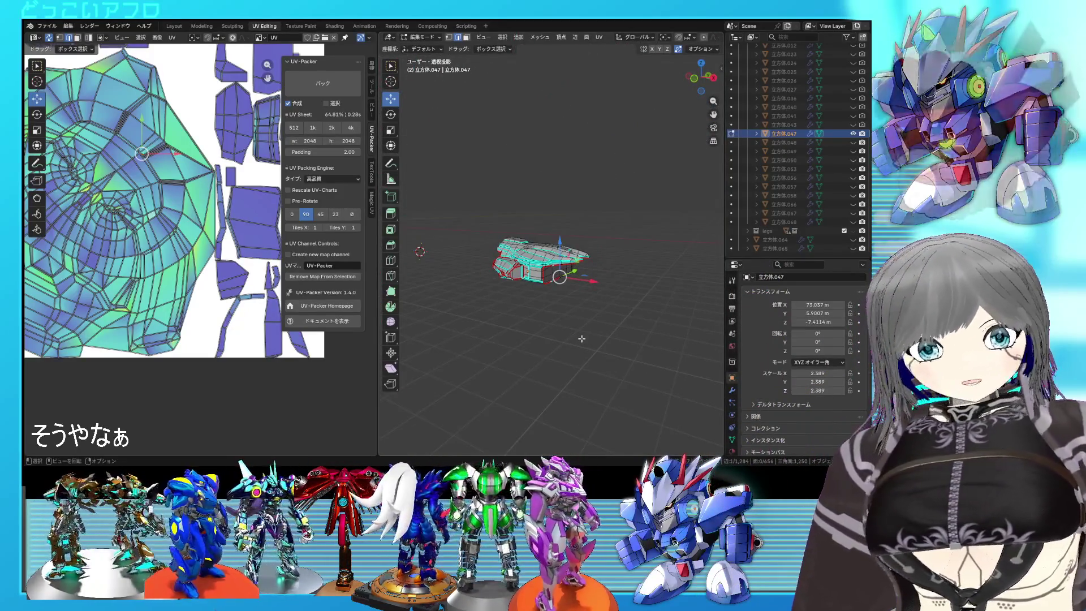
scroll(566, 283, "up", 5)
mouse_move(566, 283)
middle_mouse_down()
mouse_move(548, 274)
mouse_move(542, 326)
middle_mouse_up()
scroll(544, 272, "up", 5)
left_click(551, 347, "shift")
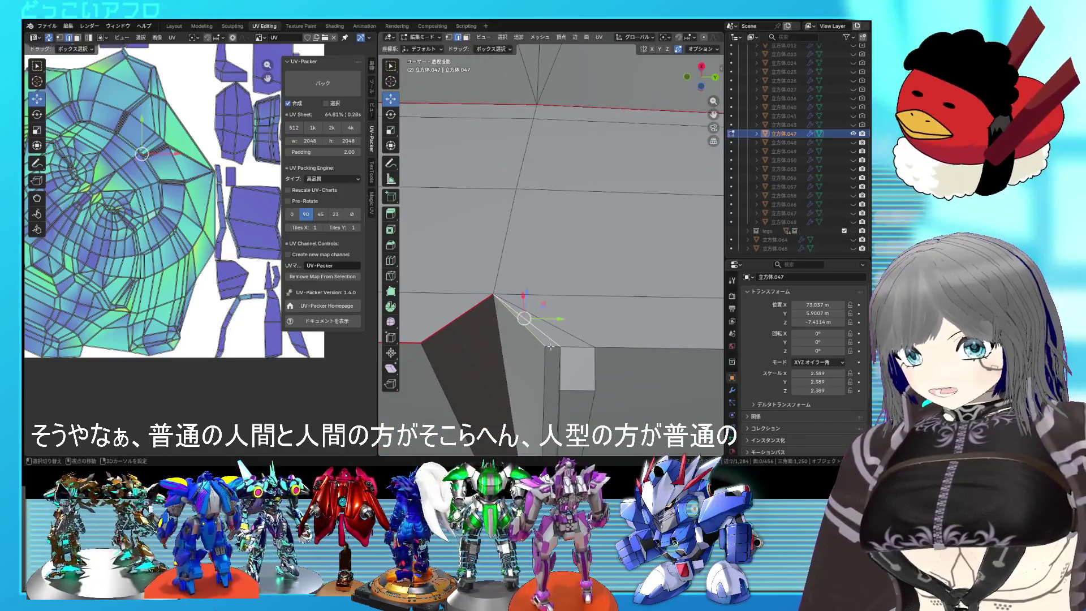
middle_click_drag(551, 346, 577, 300)
scroll(577, 300, "up", 8)
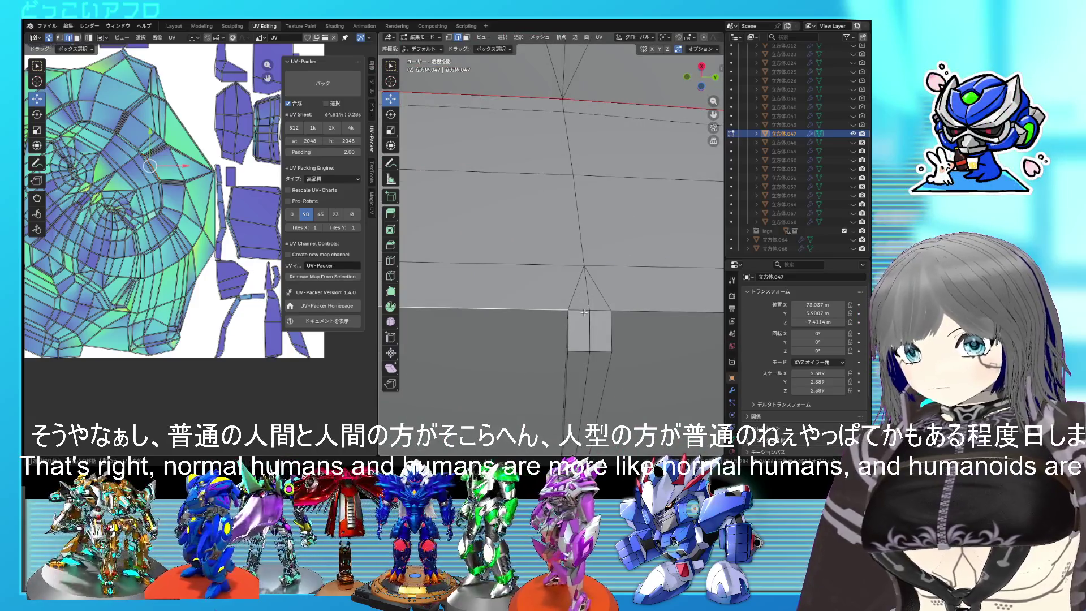
scroll(583, 313, "down", 3)
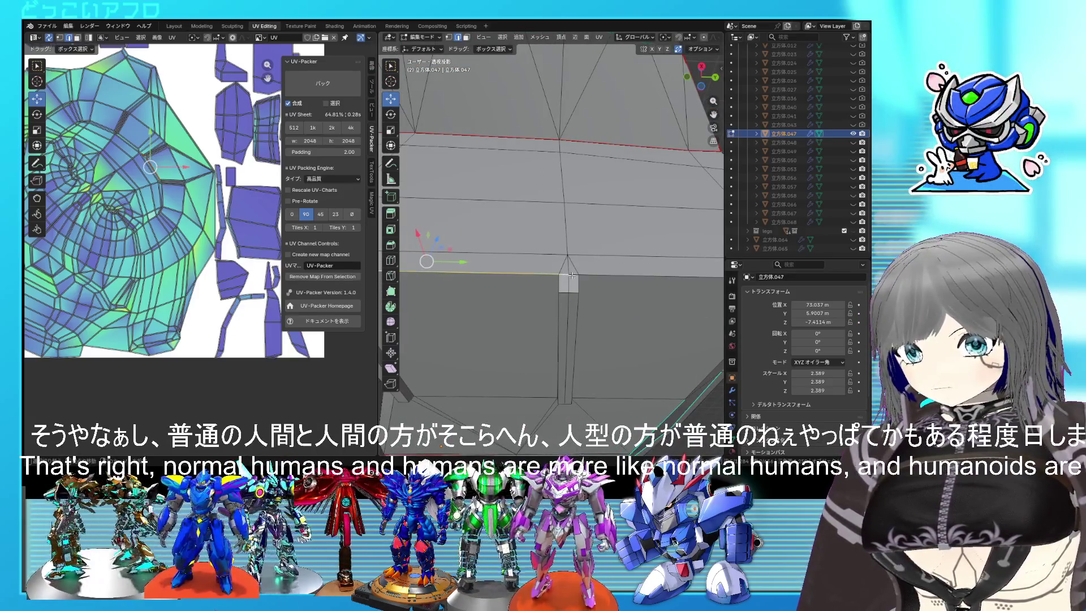
scroll(600, 275, "down", 5)
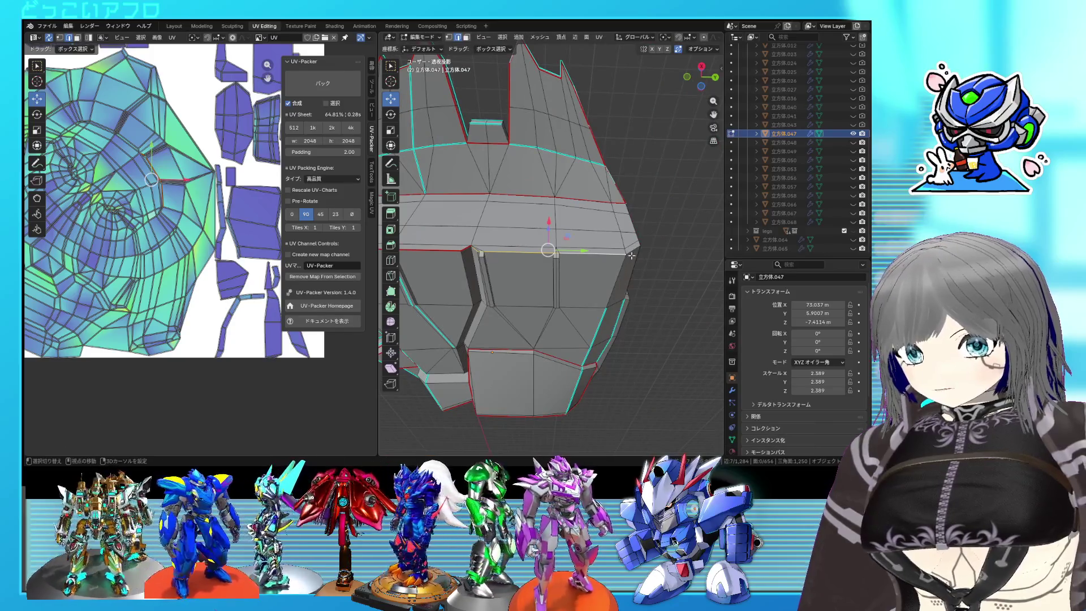
middle_click_drag(631, 254, 580, 281)
right_click(545, 252)
scroll(545, 252, "down", 3)
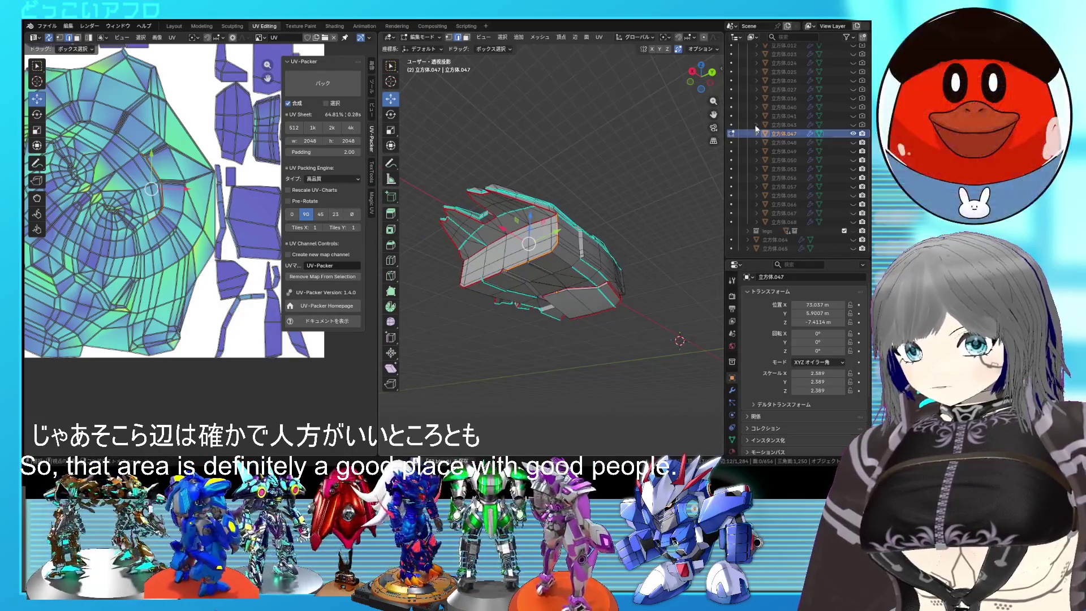
Unhide the hand plates 立方体.048–.058 and knuckle spheres 球.001–球.008 in the Outliner
left_click(853, 142)
left_click(853, 151)
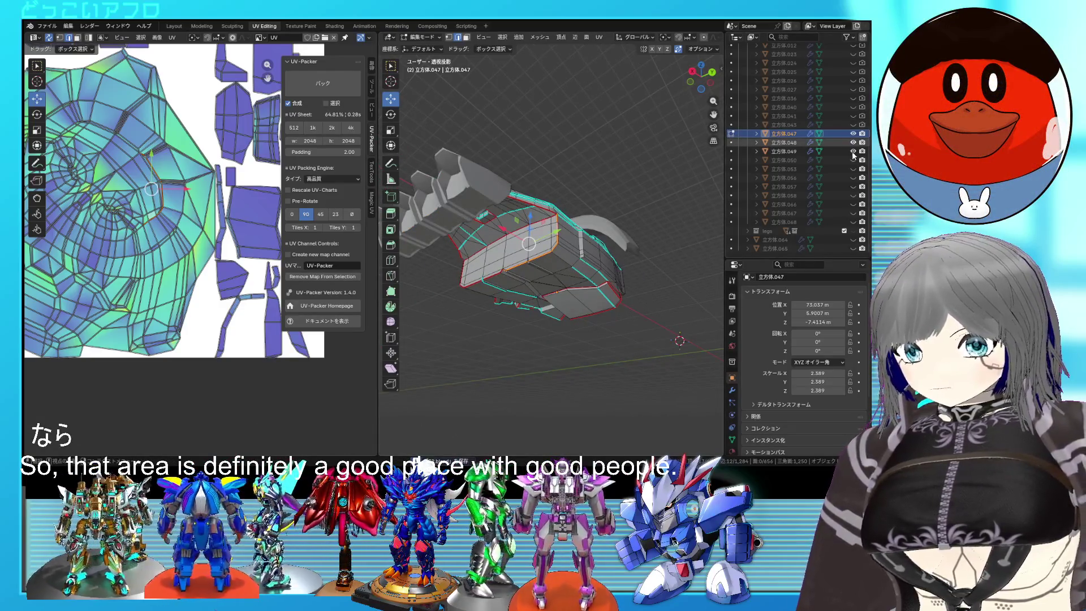
left_click(852, 160)
left_click(853, 169)
left_click(853, 178)
left_click(853, 187)
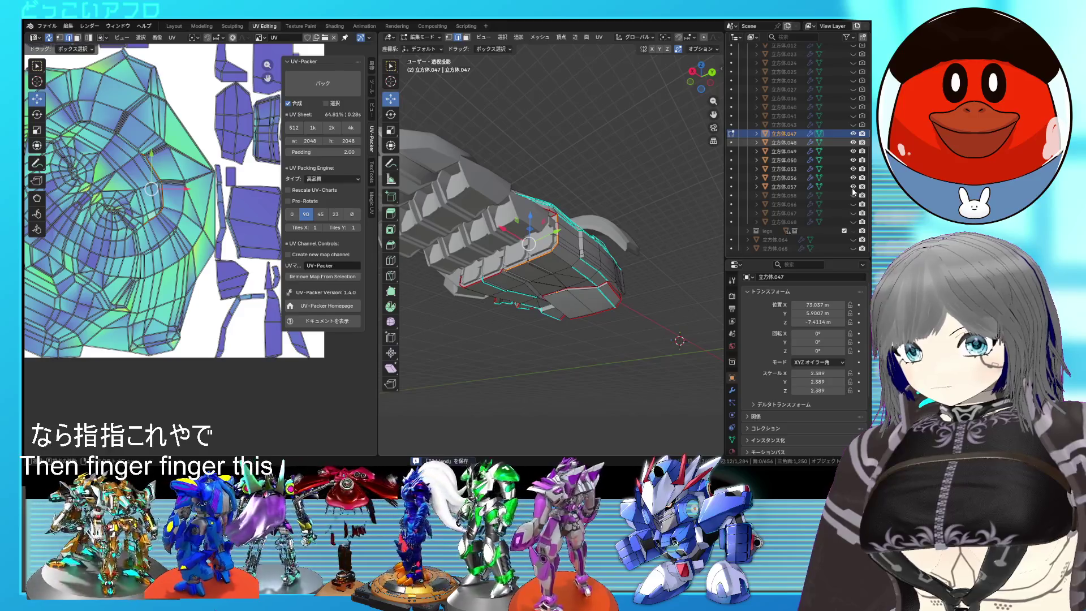
left_click(853, 196)
scroll(847, 117, "up", 5)
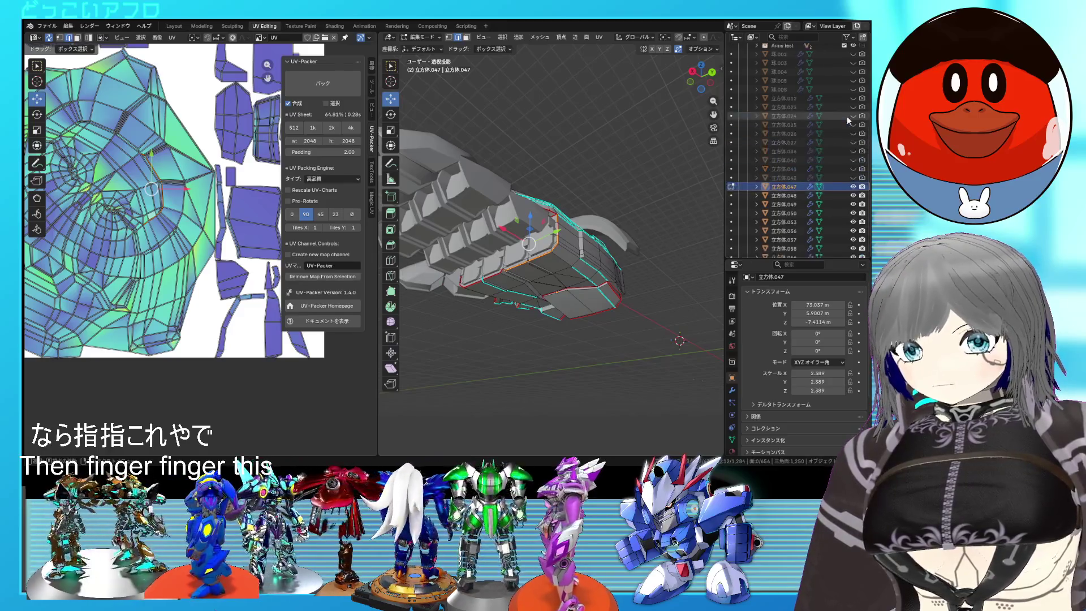
left_click_drag(854, 126, 854, 90)
Unhide the forearm parts 立方体.041, .043 and .025–.036
mouse_move(566, 237)
middle_mouse_down()
mouse_move(603, 180)
mouse_move(584, 185)
middle_mouse_up()
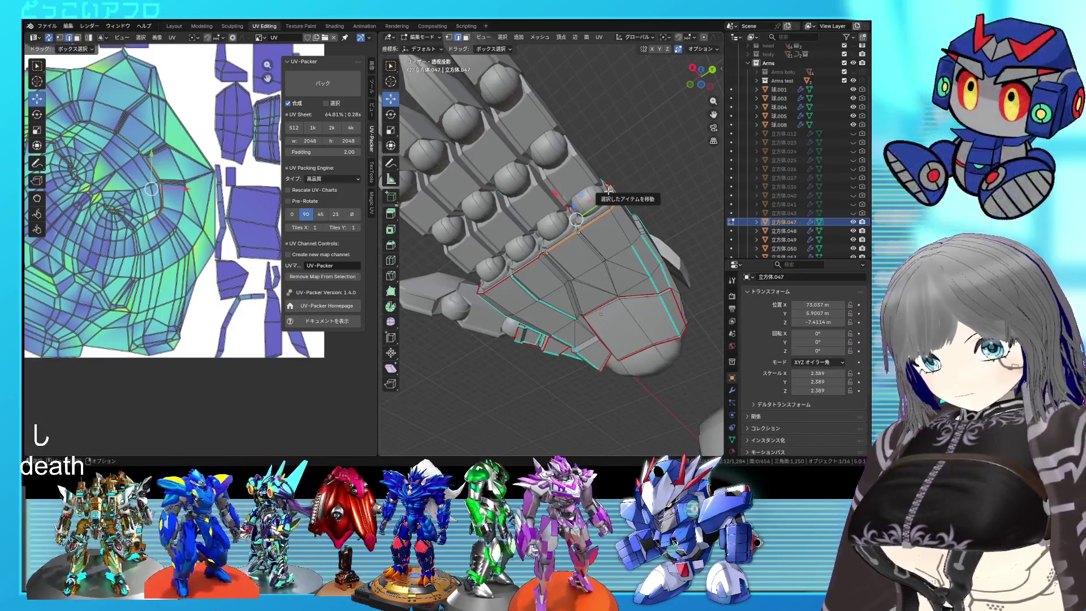
scroll(608, 191, "down", 8)
middle_click_drag(608, 191, 530, 292)
middle_click_drag(536, 274, 585, 264)
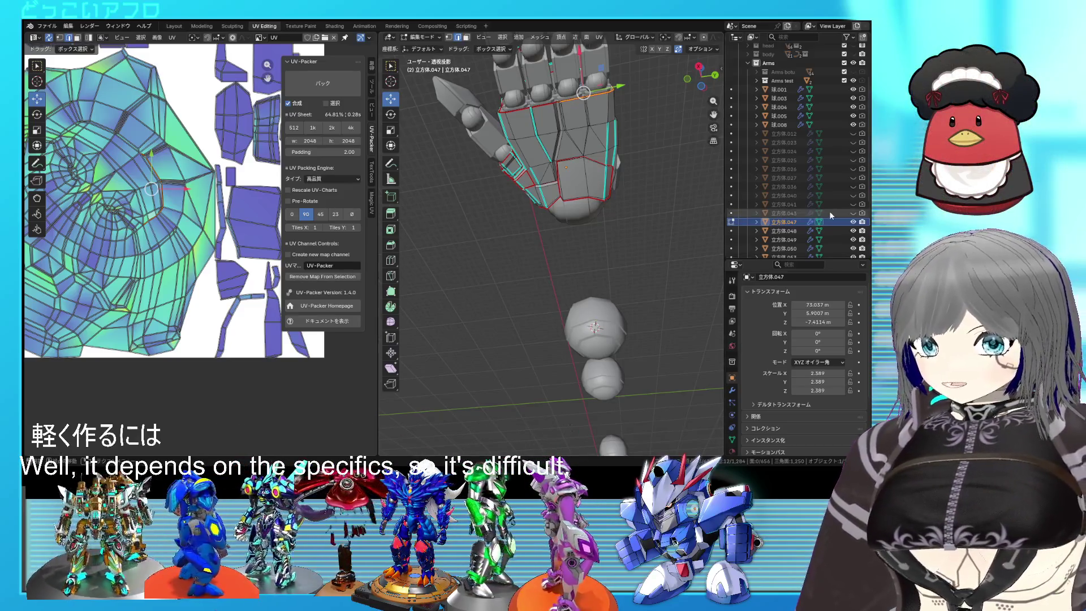
left_click_drag(852, 214, 853, 160)
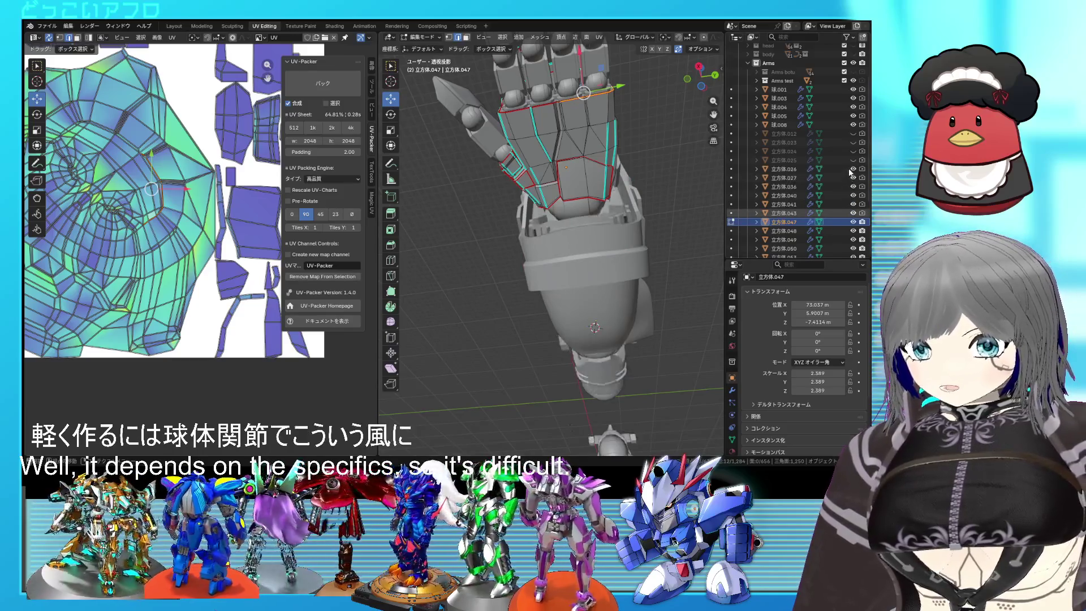
mouse_move(566, 283)
middle_mouse_down()
mouse_move(633, 291)
mouse_move(566, 277)
mouse_move(519, 234)
middle_mouse_up()
scroll(565, 278, "down", 4)
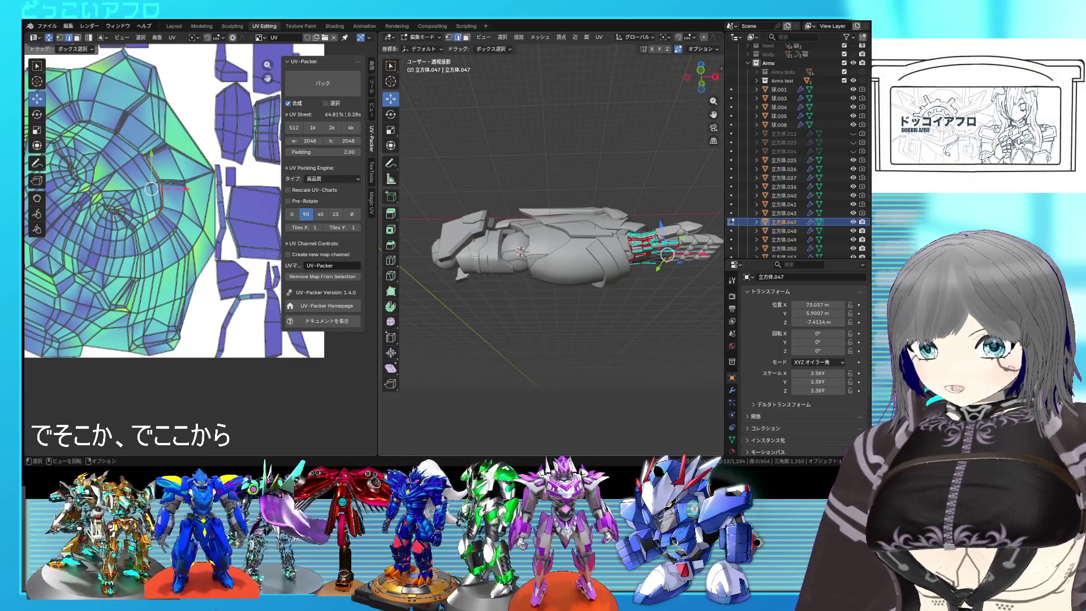
Orbit to a close-up of the hand, beneath the knuckle row
scroll(673, 258, "up", 1)
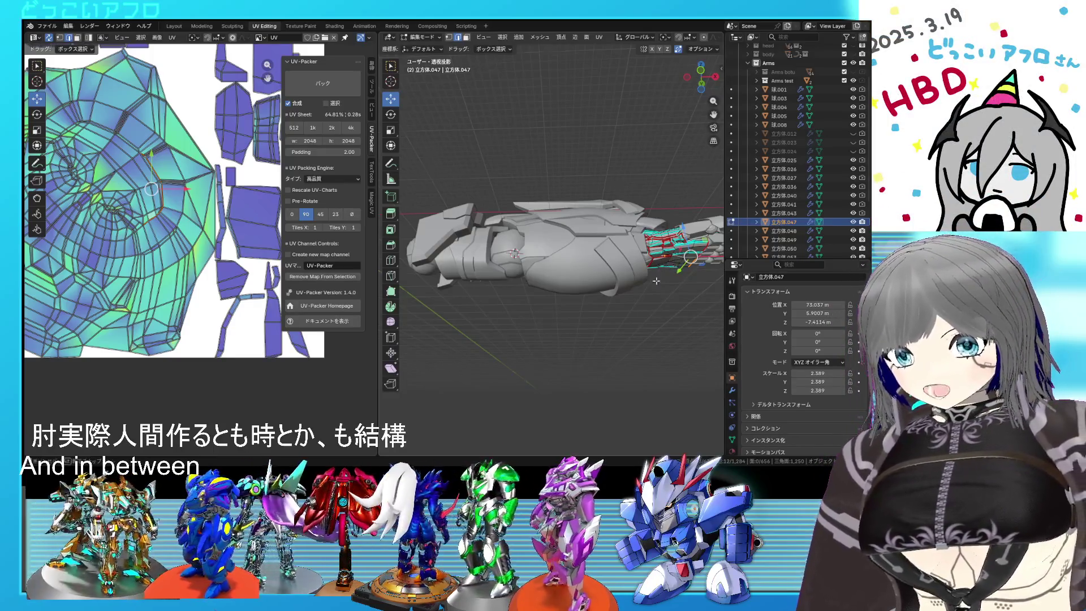
scroll(656, 281, "up", 5)
mouse_move(656, 280)
middle_mouse_down()
mouse_move(581, 275)
mouse_move(574, 143)
middle_mouse_up()
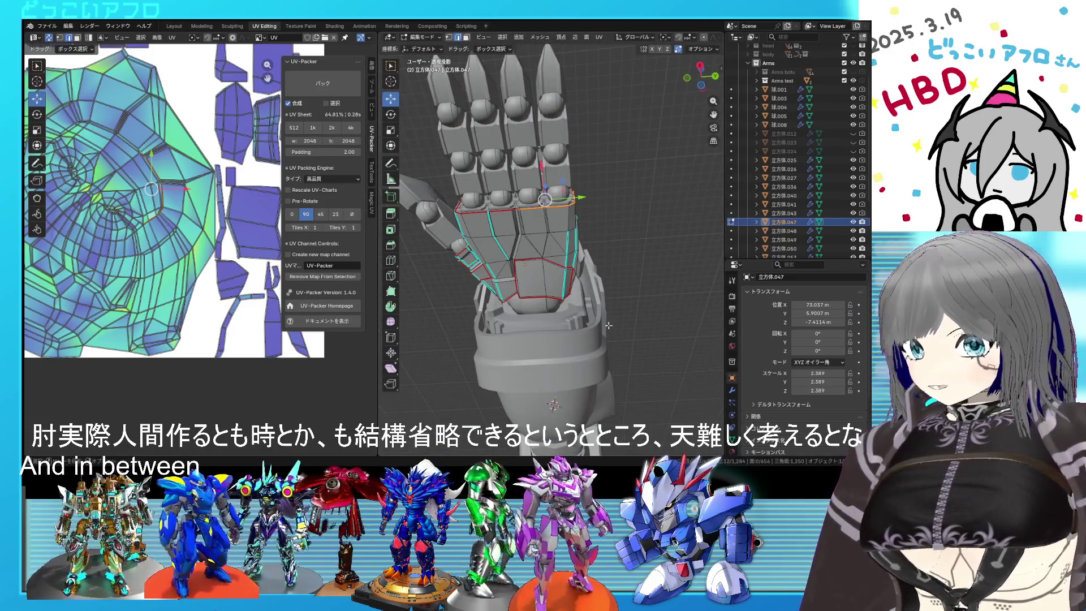
mouse_move(608, 324)
middle_mouse_down()
mouse_move(534, 307)
mouse_move(612, 214)
mouse_move(588, 226)
mouse_move(543, 214)
mouse_move(519, 247)
mouse_move(536, 254)
middle_mouse_up()
scroll(536, 254, "up", 4)
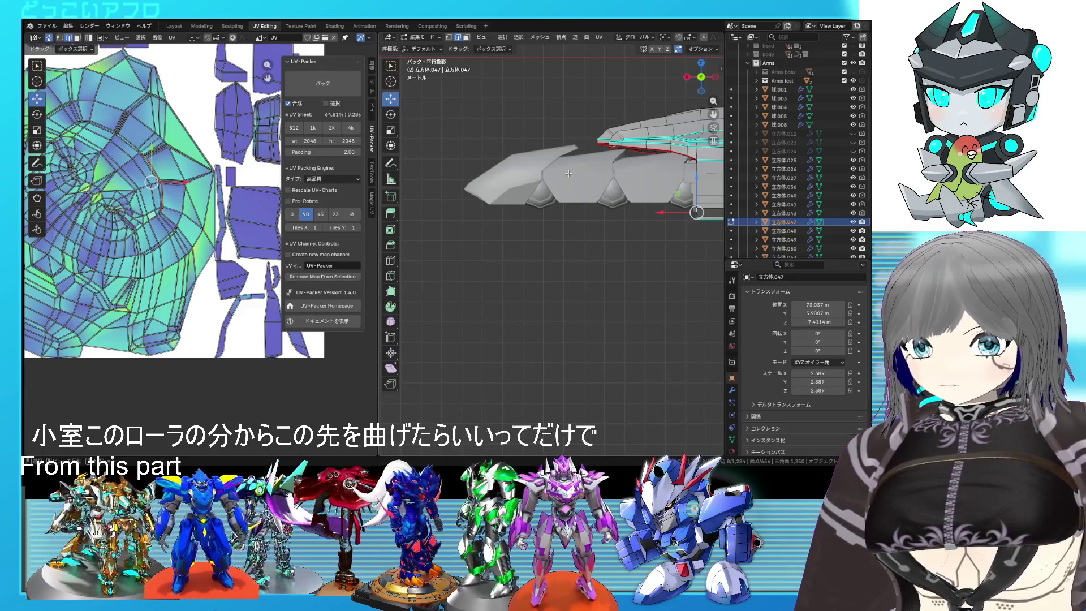
mouse_move(560, 280)
middle_mouse_down()
mouse_move(708, 281)
mouse_move(594, 279)
mouse_move(590, 293)
middle_mouse_up()
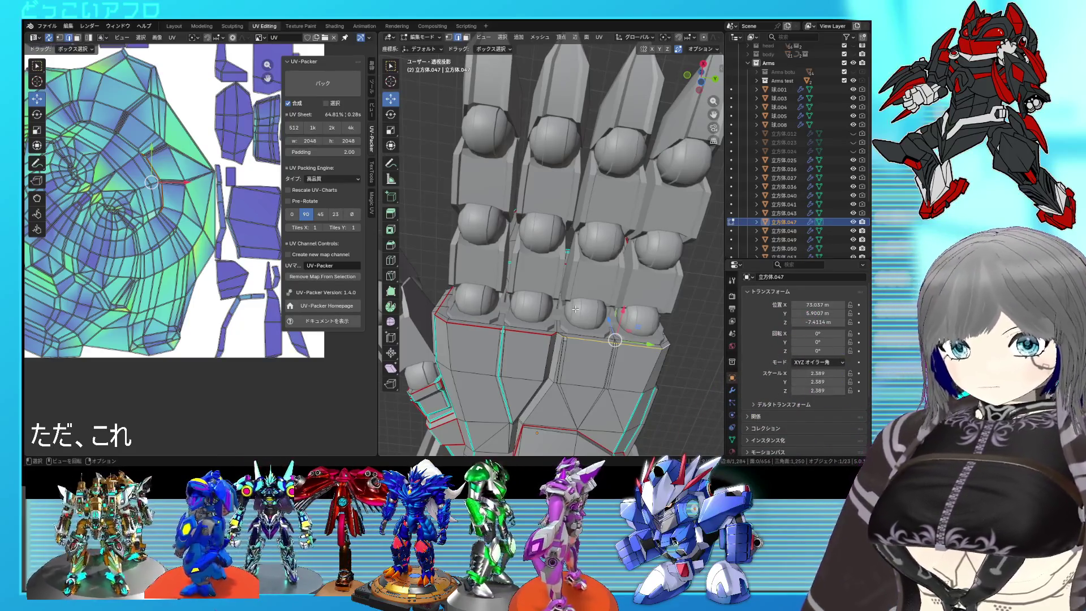
middle_click_drag(578, 313, 570, 276)
scroll(571, 282, "up", 6)
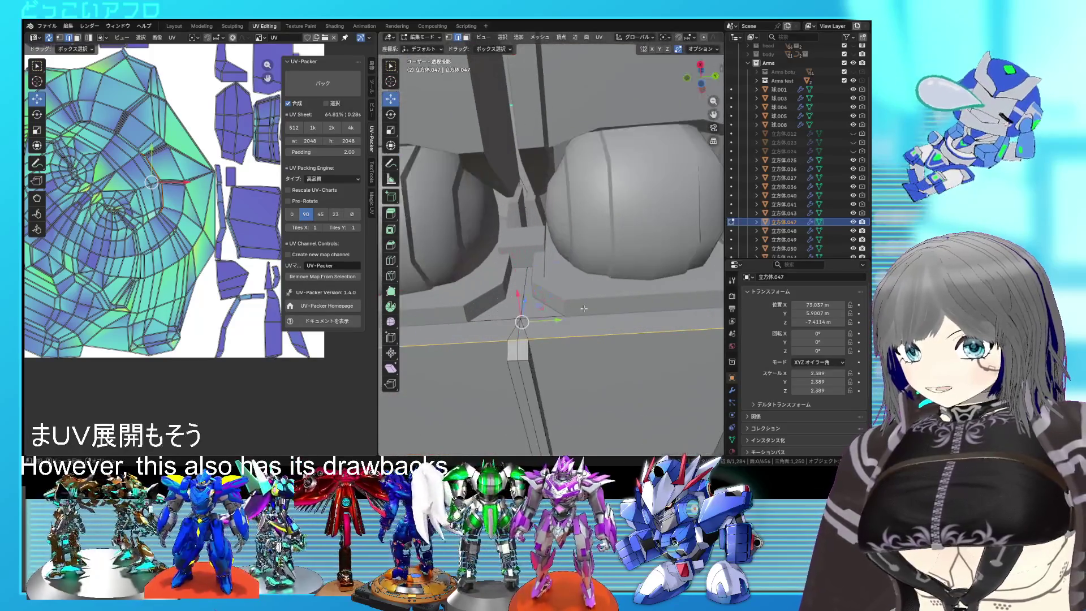
middle_click_drag(581, 318, 559, 275)
scroll(563, 276, "up", 3)
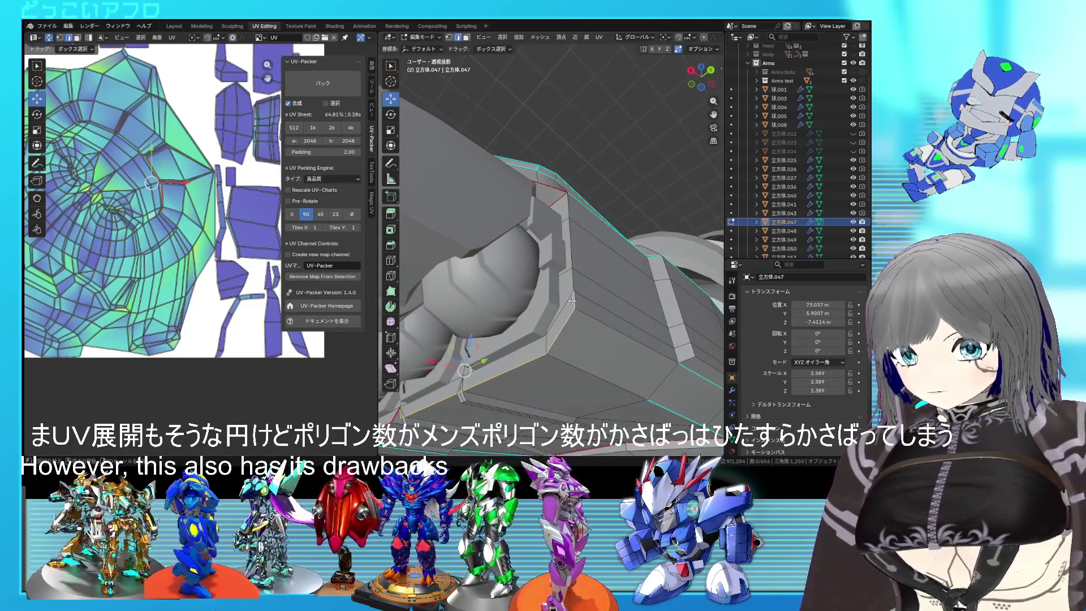
Save the file as 32.blend and select an edge on the armor faces below the knuckles
right_click(595, 252)
mouse_move(595, 253)
middle_mouse_down()
mouse_move(597, 278)
mouse_move(435, 277)
mouse_move(509, 286)
middle_mouse_up()
scroll(549, 291, "up", 4)
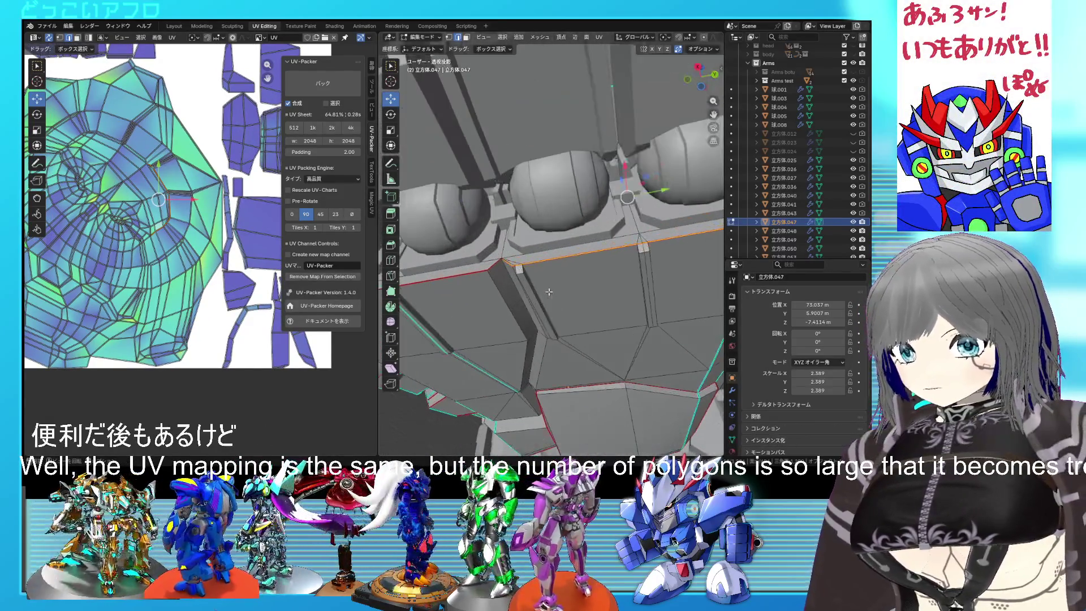
mouse_move(583, 299)
middle_mouse_down()
mouse_move(568, 224)
mouse_move(585, 243)
mouse_move(585, 259)
mouse_move(567, 252)
mouse_move(561, 185)
mouse_move(558, 290)
mouse_move(537, 224)
middle_mouse_up()
key("ctrl+s")
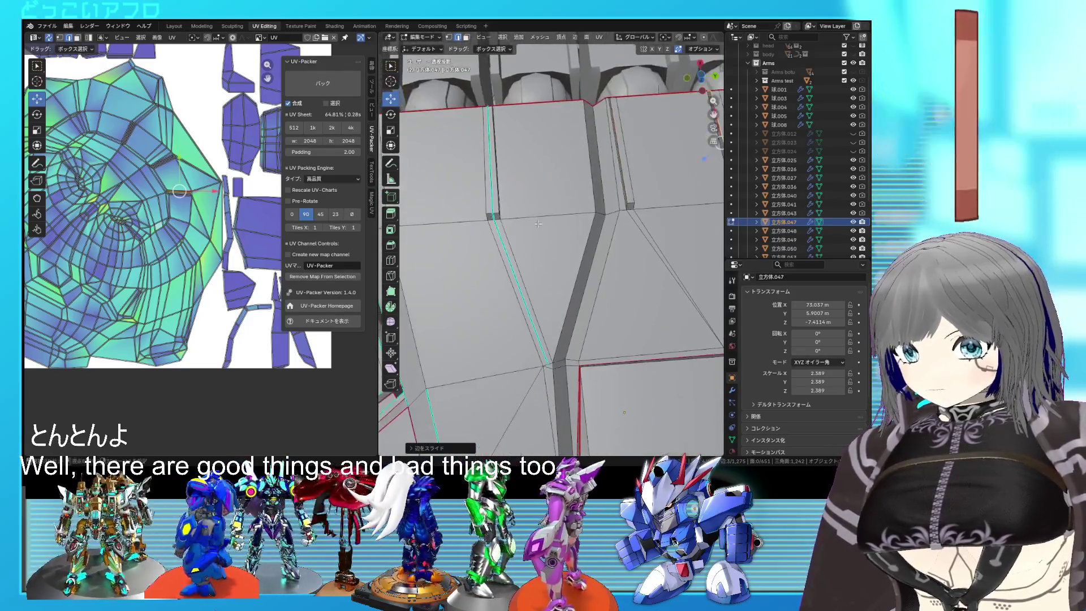
left_click(509, 263)
Mark a path of edges across the armor as sharp, then dissolve them
mouse_move(510, 263)
middle_mouse_down()
mouse_move(507, 306)
mouse_move(520, 309)
middle_mouse_up()
left_click(525, 311, "ctrl")
right_click(525, 311)
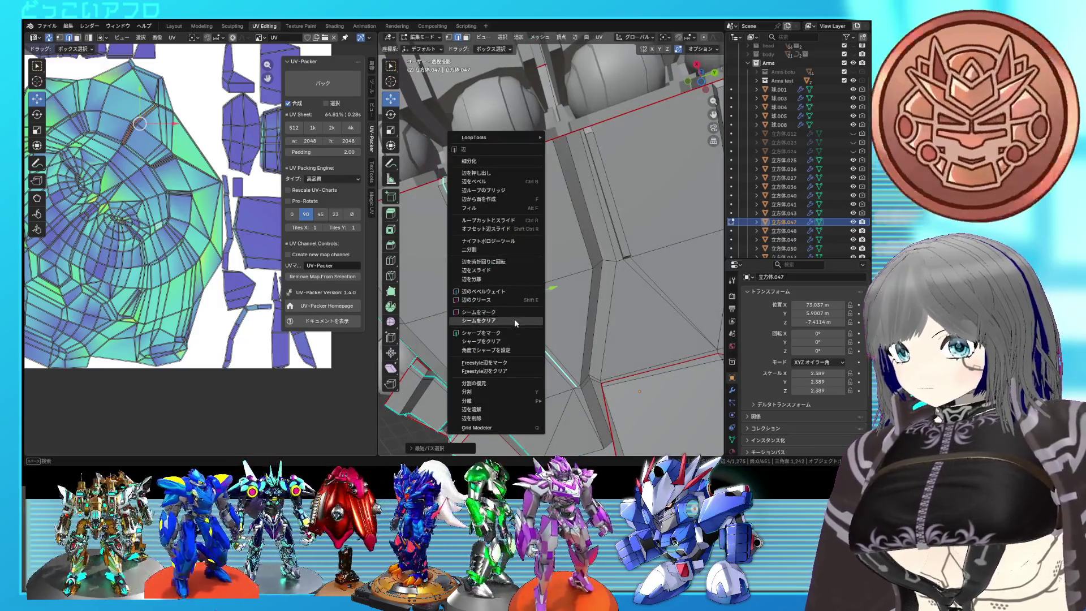
left_click(511, 334)
key("x")
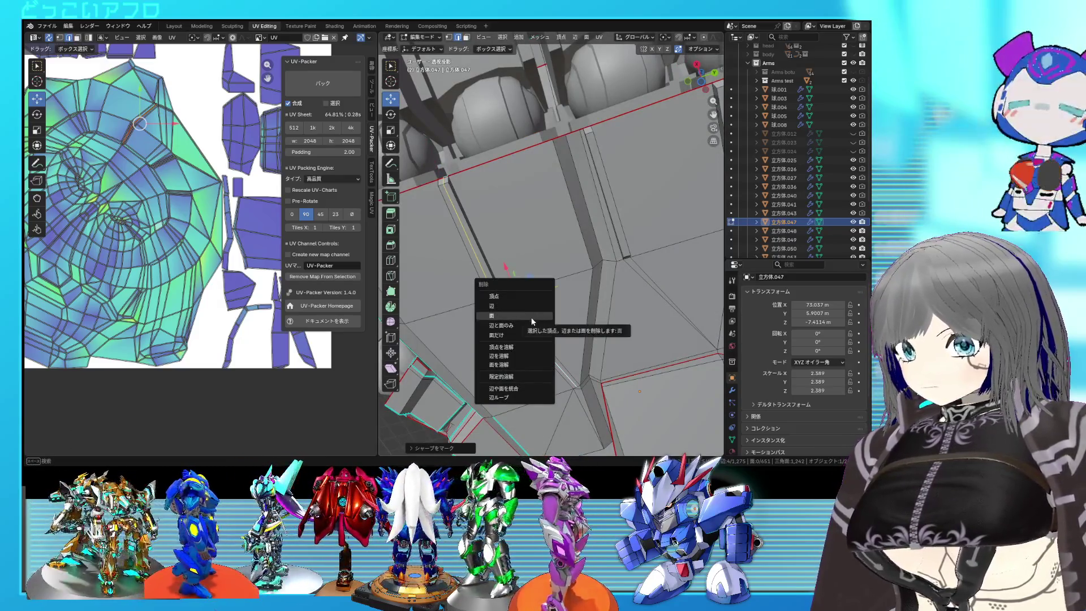
left_click(499, 356)
middle_click_drag(499, 356, 563, 234)
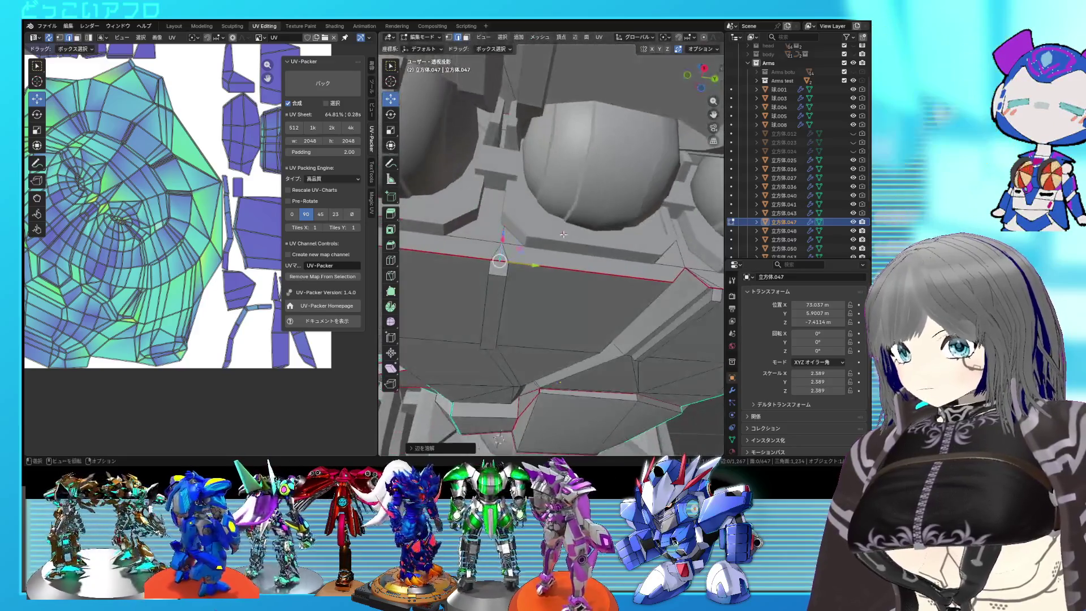
In vertex mode, slide an armor vertex along the red seam edge and save the file
key("1")
left_click(499, 261)
key("shift+v")
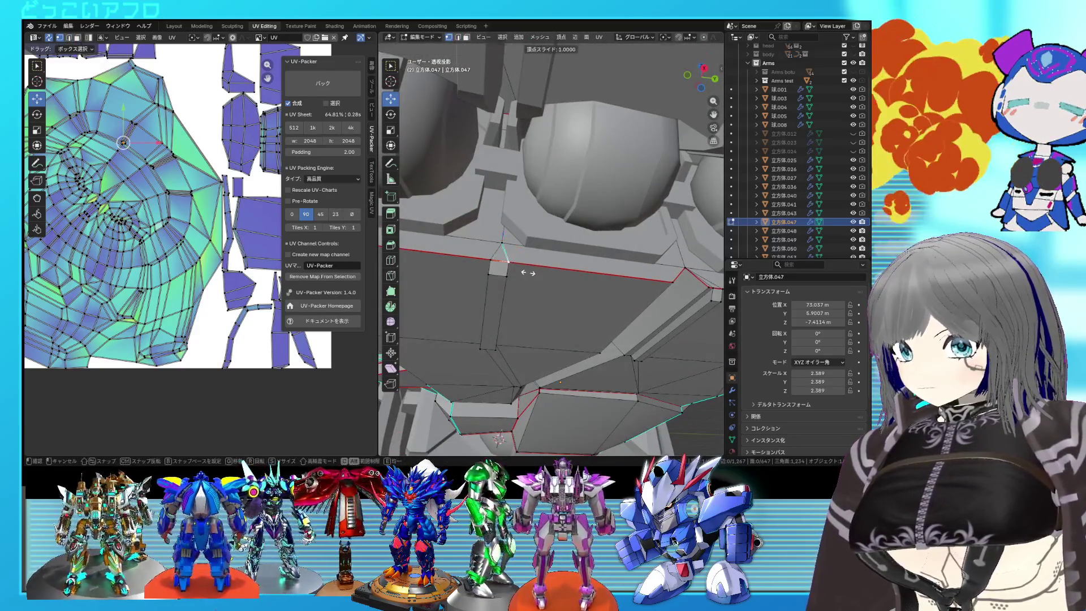
left_click(534, 272)
key("ctrl+s")
mouse_move(534, 273)
middle_mouse_down()
mouse_move(576, 222)
mouse_move(603, 275)
mouse_move(553, 300)
mouse_move(642, 299)
mouse_move(572, 228)
mouse_move(621, 234)
middle_mouse_up()
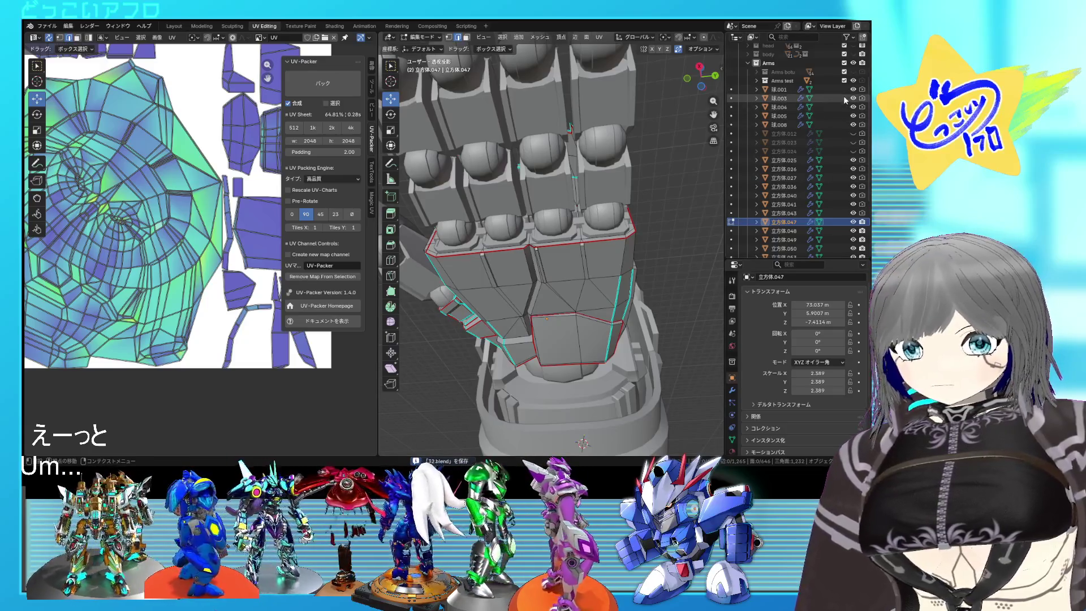
Hide the knuckle spheres and finger cubes in the Outliner
left_click_drag(853, 90, 853, 240)
scroll(837, 192, "down", 4)
mouse_move(565, 237)
middle_mouse_down()
mouse_move(605, 217)
mouse_move(584, 229)
middle_mouse_up()
scroll(605, 217, "up", 3)
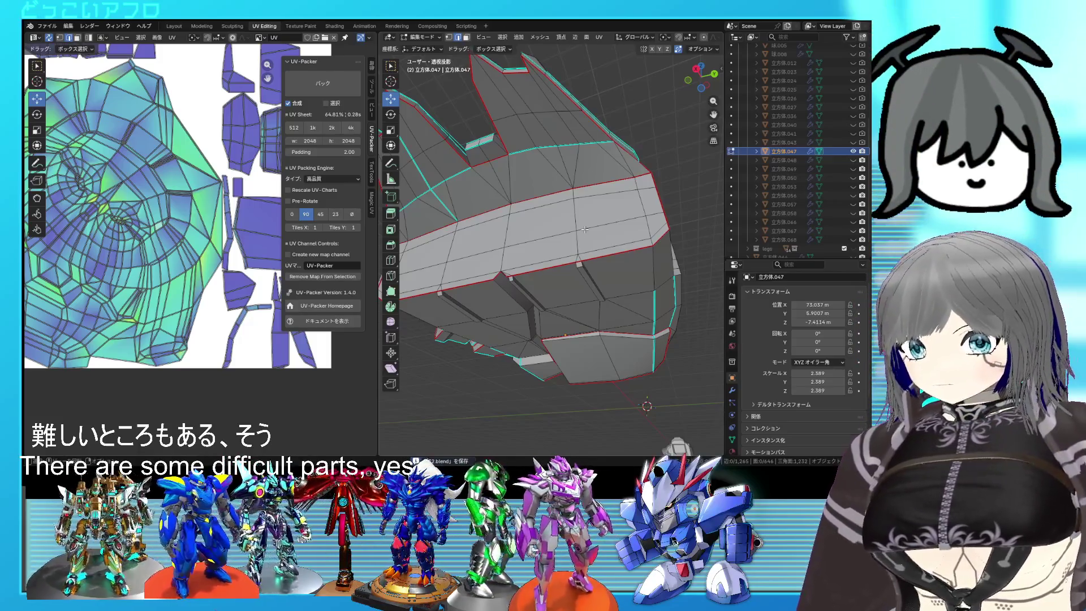
scroll(585, 229, "down", 5)
Return to object mode, view the whole armor part and switch to the Layout workspace
key("Tab")
middle_click_drag(532, 246, 650, 284)
scroll(649, 283, "down", 3)
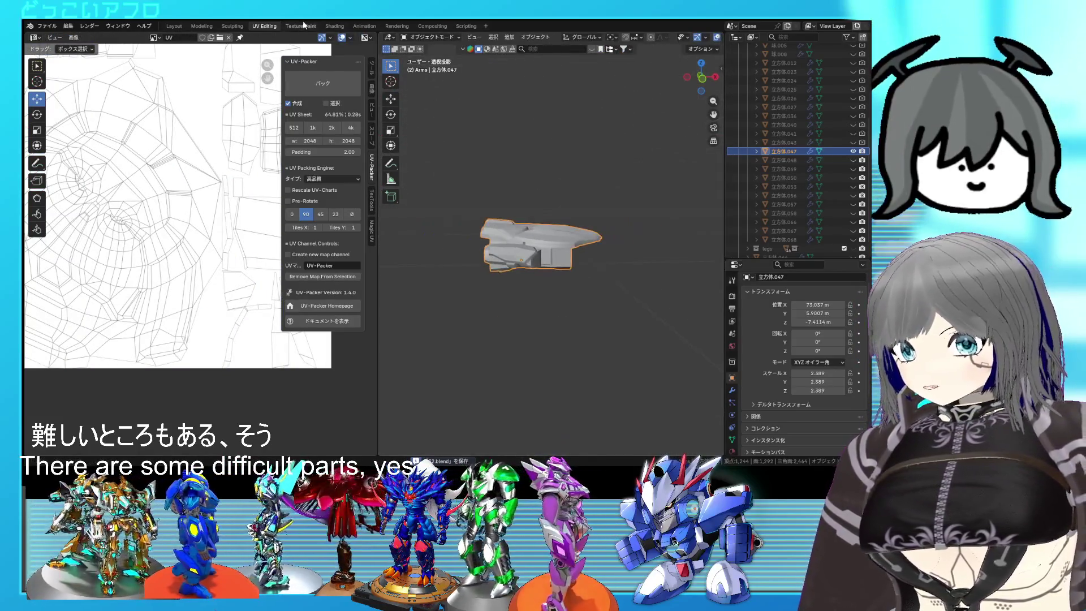
left_click(174, 26)
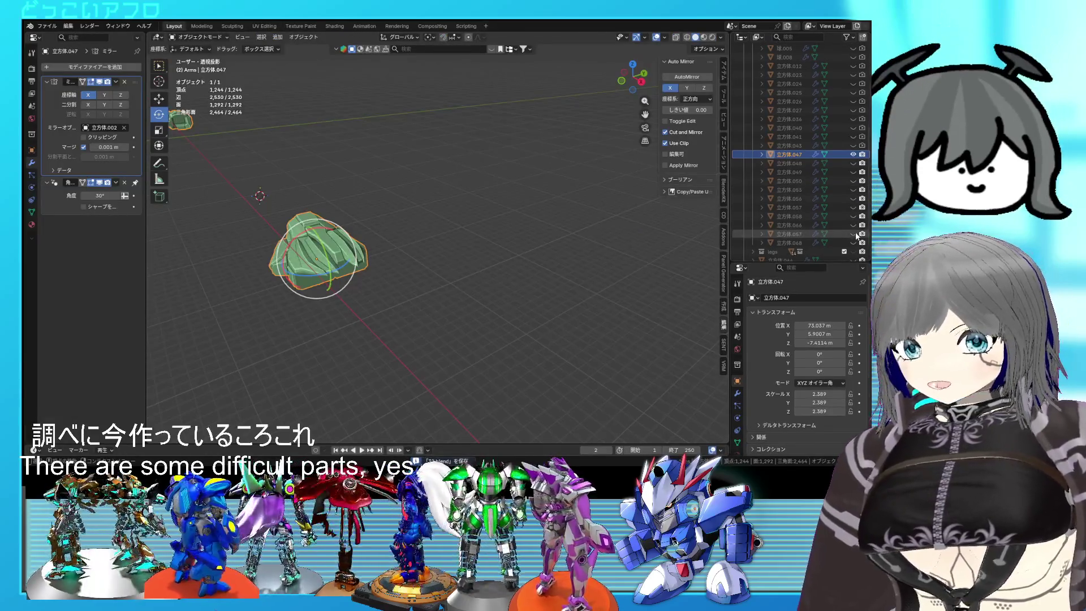
Unhide the hand cubes, knuckle spheres, head, body and legs, then orbit to the robot's front
left_click_drag(853, 243, 853, 74)
scroll(853, 168, "up", 4)
scroll(844, 106, "up", 3)
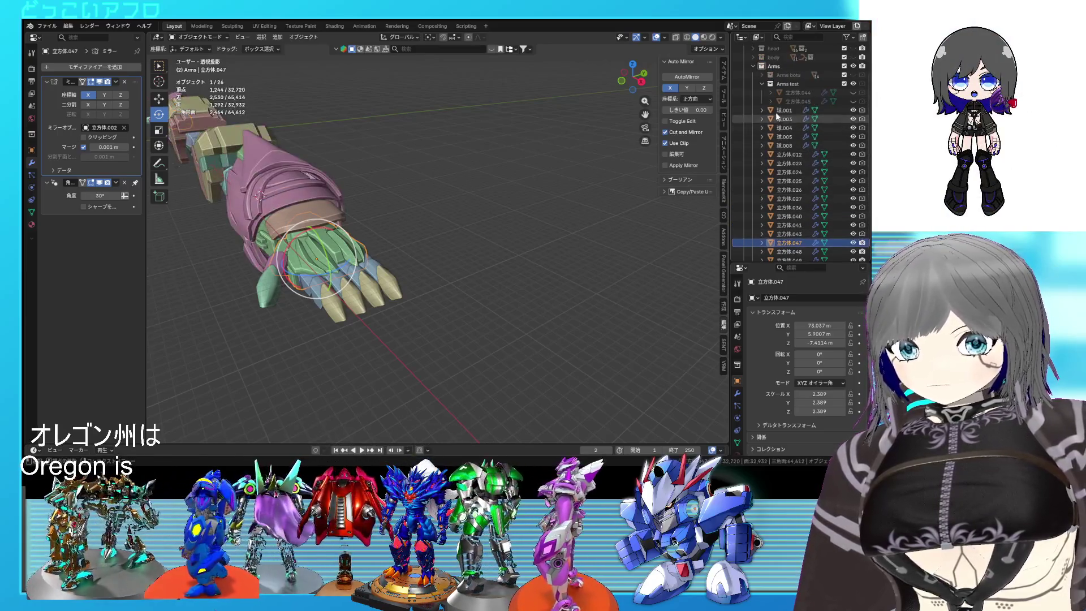
left_click(762, 83)
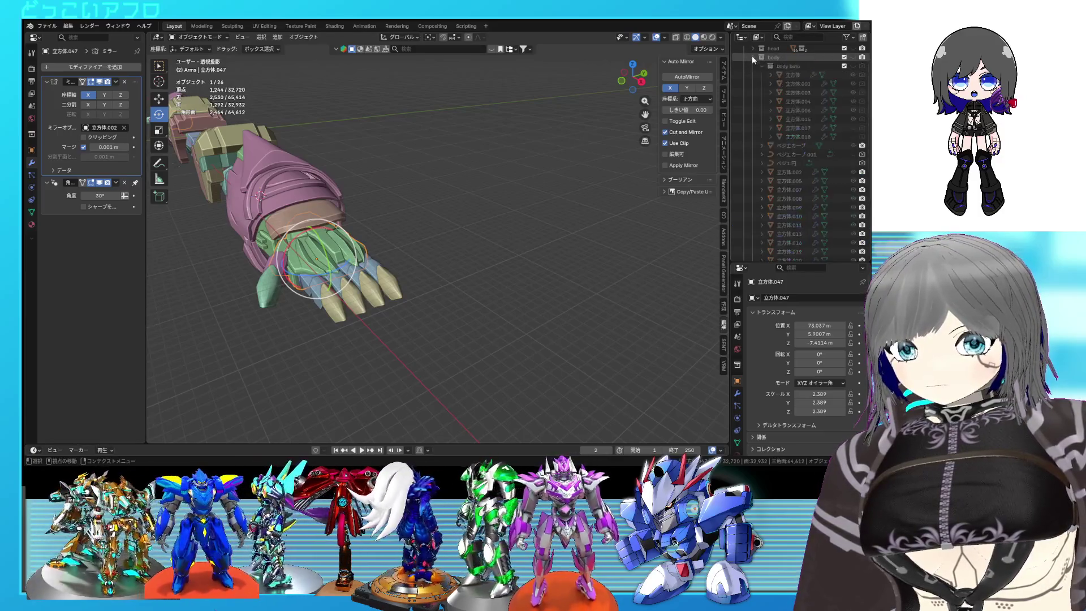
left_click(753, 66)
left_click_drag(853, 101, 854, 130)
scroll(641, 158, "down", 5)
mouse_move(641, 157)
middle_mouse_down()
mouse_move(334, 176)
mouse_move(369, 179)
mouse_move(253, 129)
middle_mouse_up()
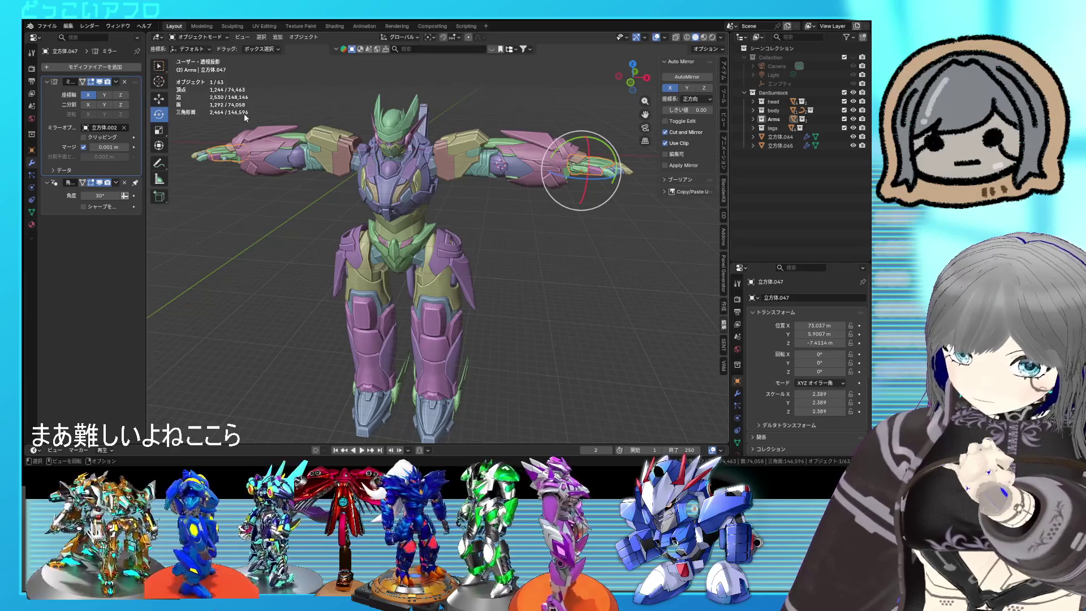
scroll(245, 117, "up", 2)
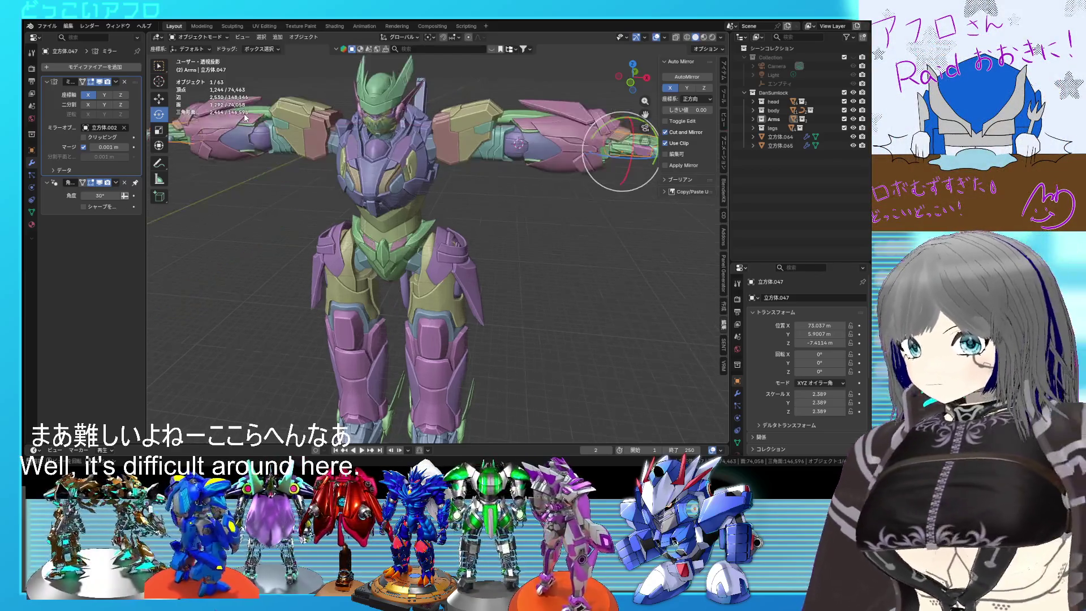
mouse_move(422, 208)
middle_mouse_down()
mouse_move(509, 227)
mouse_move(478, 233)
mouse_move(517, 223)
mouse_move(451, 227)
middle_mouse_up()
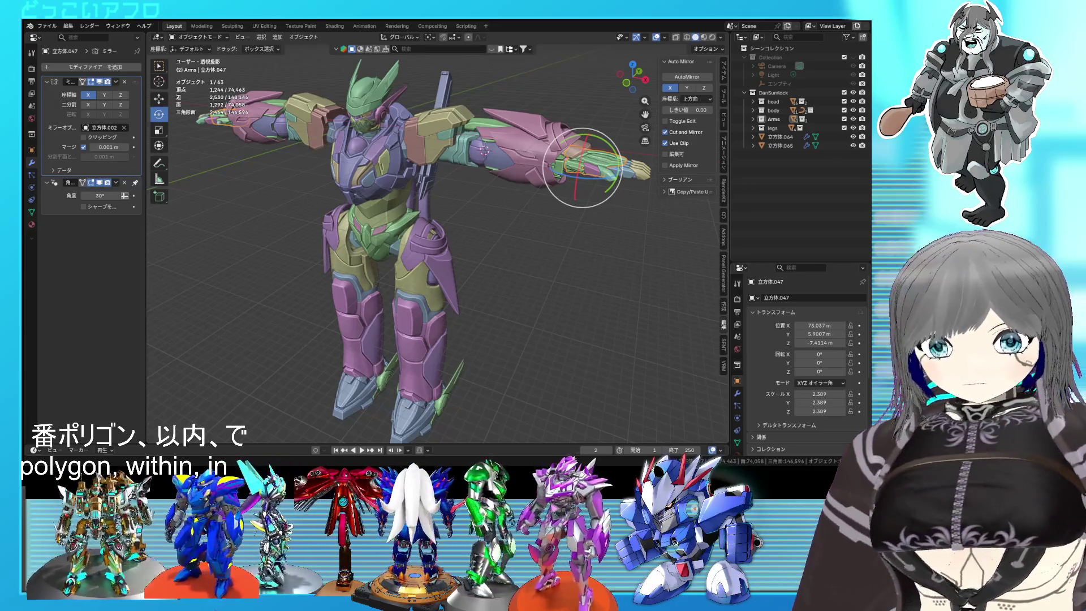
scroll(505, 303, "up", 5)
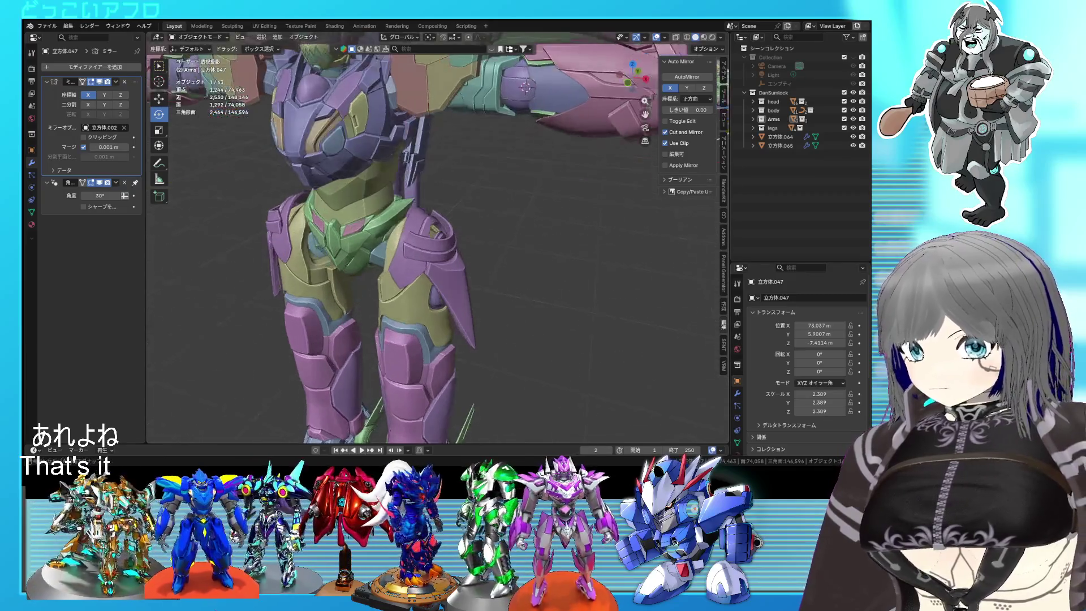
scroll(509, 301, "down", 5)
mouse_move(509, 300)
middle_mouse_down()
mouse_move(445, 311)
mouse_move(557, 300)
middle_mouse_up()
scroll(445, 310, "up", 3)
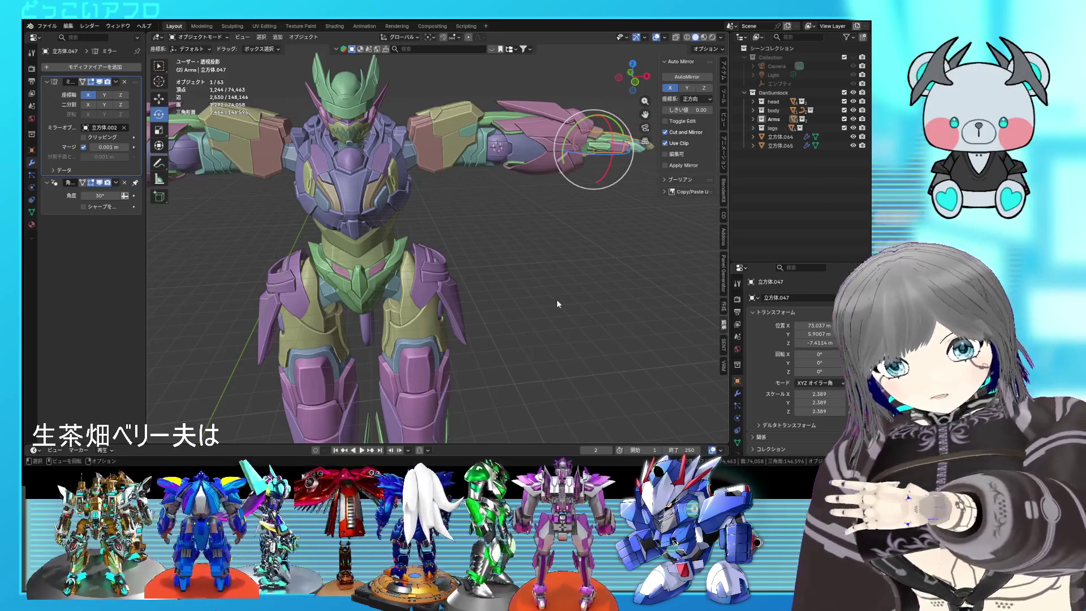
mouse_move(522, 256)
middle_mouse_down()
mouse_move(545, 281)
mouse_move(546, 209)
mouse_move(545, 232)
middle_mouse_up()
scroll(545, 277, "down", 5)
scroll(545, 233, "up", 2)
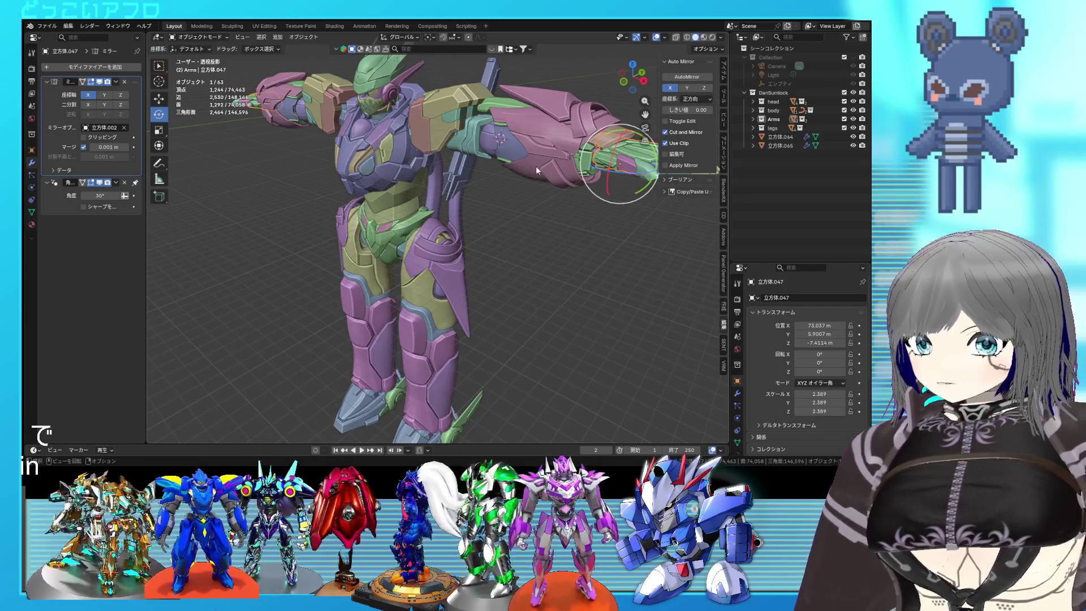
mouse_move(535, 165)
middle_mouse_down()
mouse_move(552, 162)
mouse_move(527, 177)
middle_mouse_up()
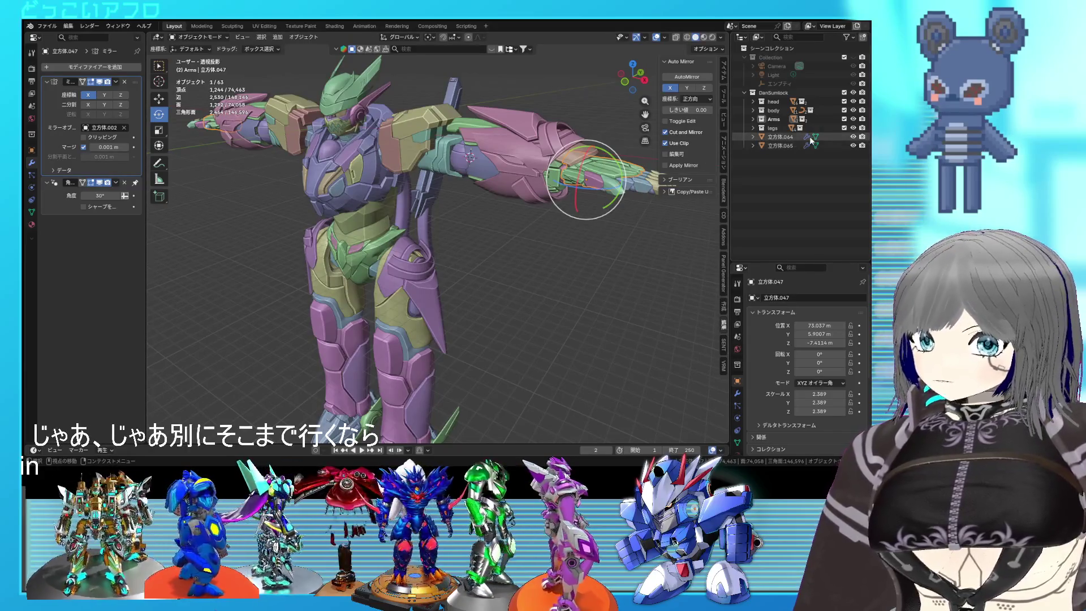
Hide the legs, body, head and all other arm parts except the armor piece
left_click(853, 128)
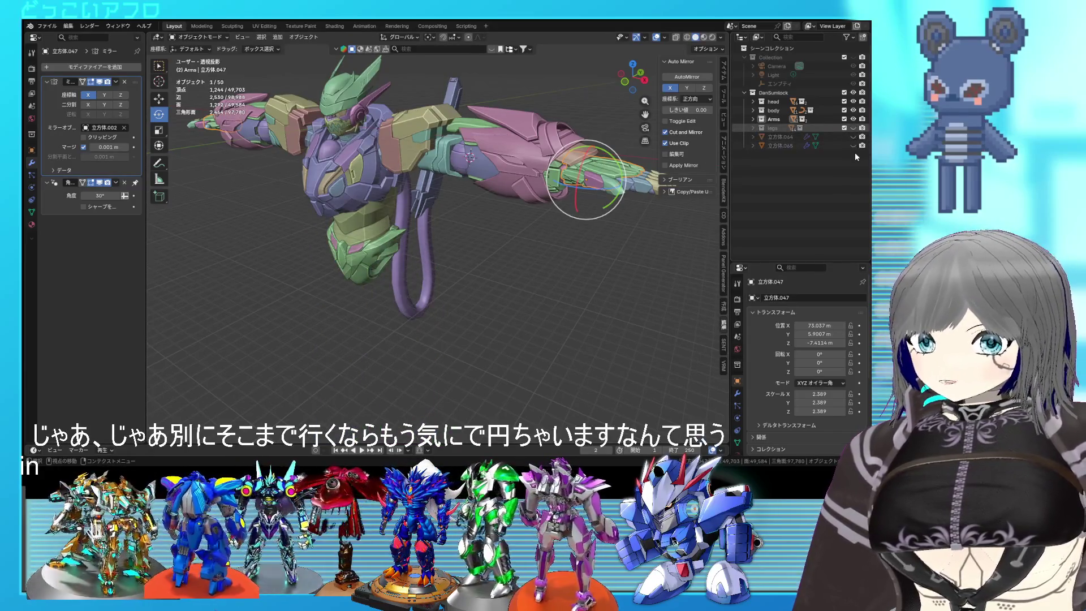
left_click(853, 109)
left_click(853, 101)
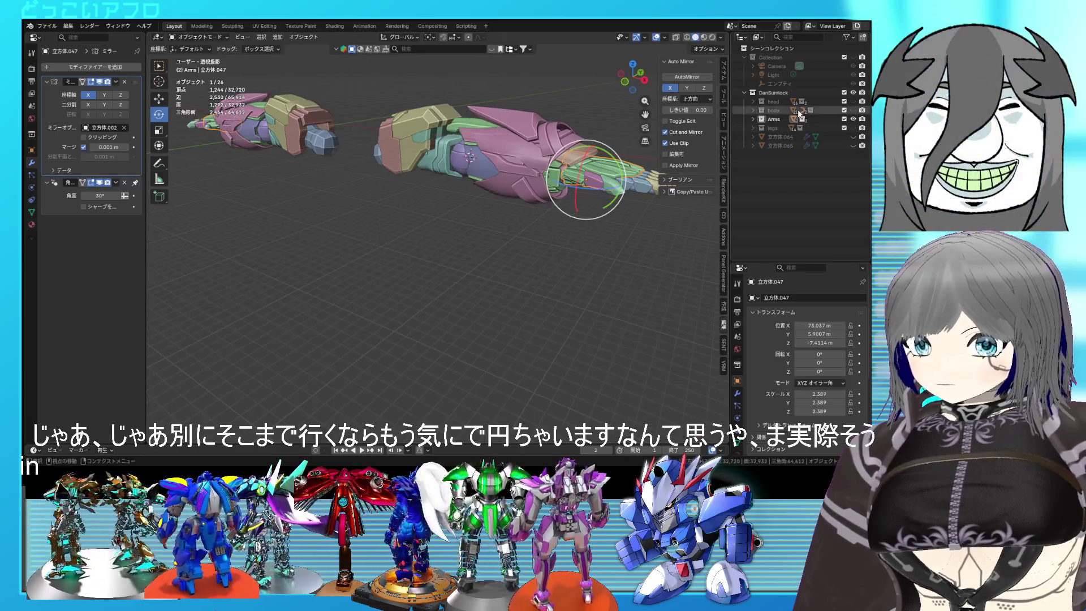
left_click(754, 120)
scroll(832, 190, "down", 3)
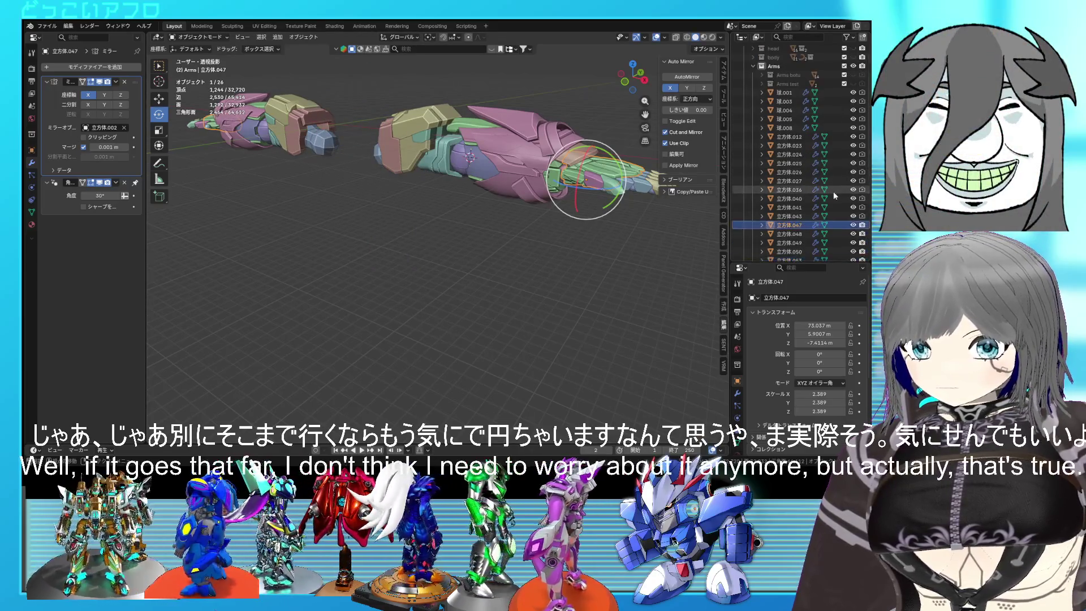
left_click_drag(853, 216, 854, 102)
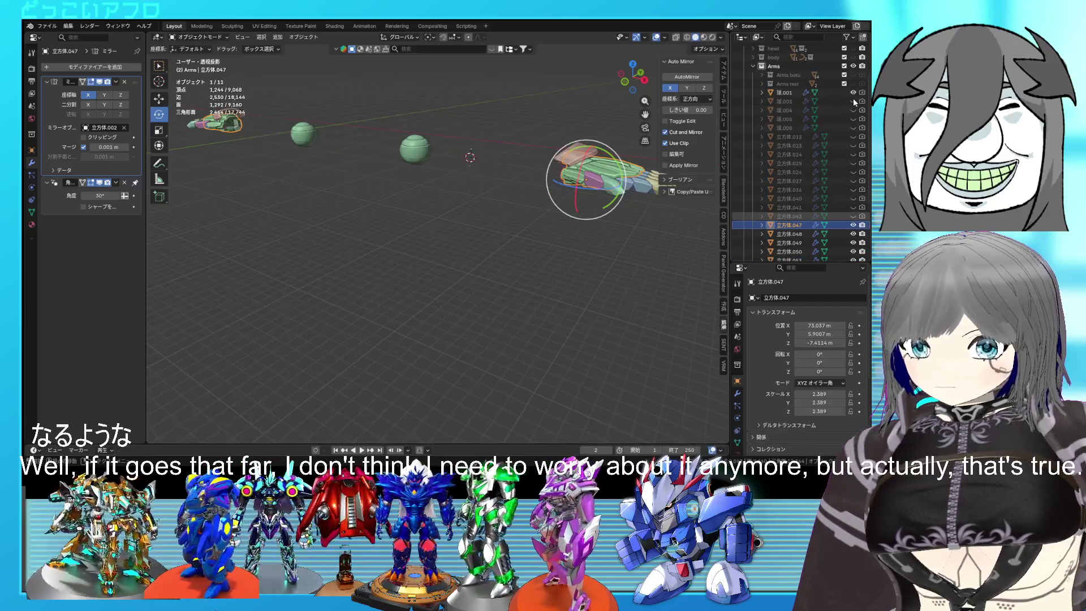
scroll(856, 218, "down", 5)
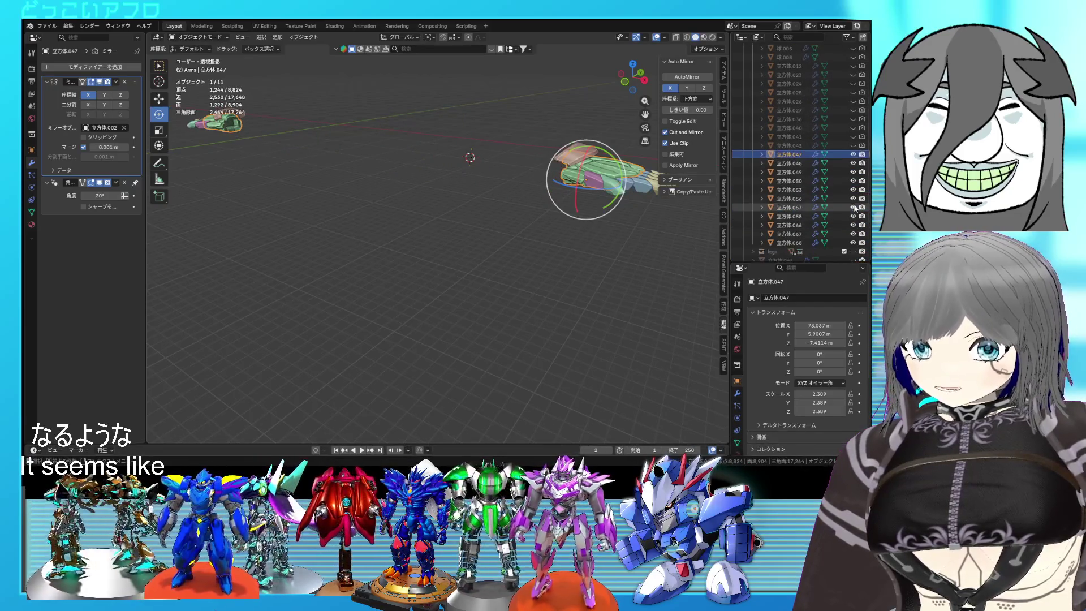
left_click_drag(854, 240, 855, 169)
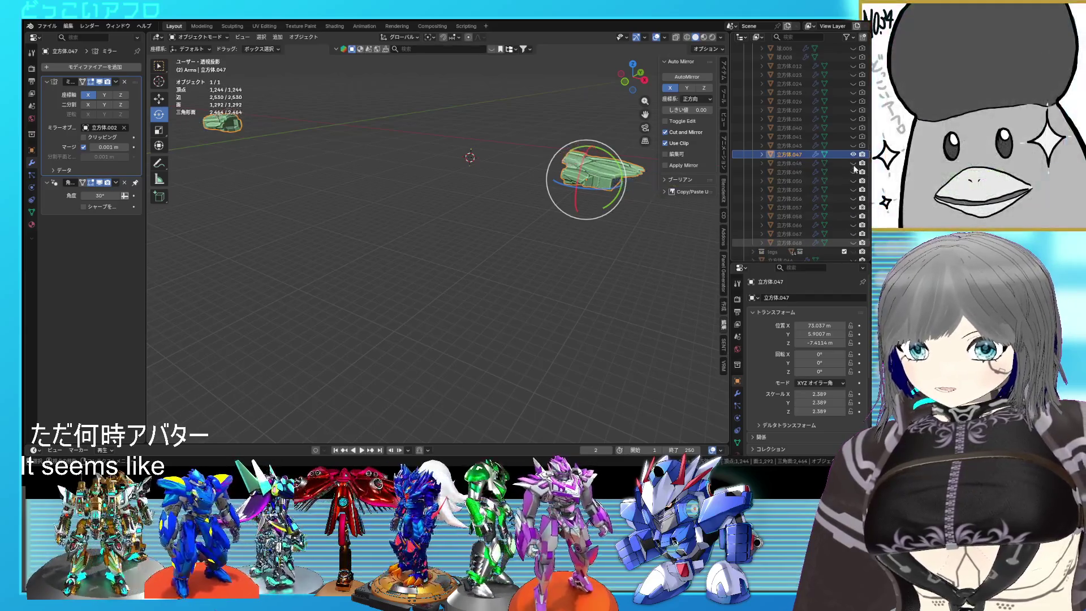
Show the isolated armor part in the UV Editing workspace and save the file
mouse_move(623, 185)
middle_mouse_down()
mouse_move(473, 218)
mouse_move(468, 283)
mouse_move(447, 199)
mouse_move(443, 252)
mouse_move(464, 238)
mouse_move(403, 262)
mouse_move(509, 249)
mouse_move(487, 283)
mouse_move(624, 233)
mouse_move(638, 278)
mouse_move(608, 292)
mouse_move(595, 280)
mouse_move(546, 279)
middle_mouse_up()
scroll(475, 234, "up", 5)
left_click(256, 27)
scroll(560, 257, "up", 3)
scroll(560, 256, "up", 4)
key("ctrl+s")
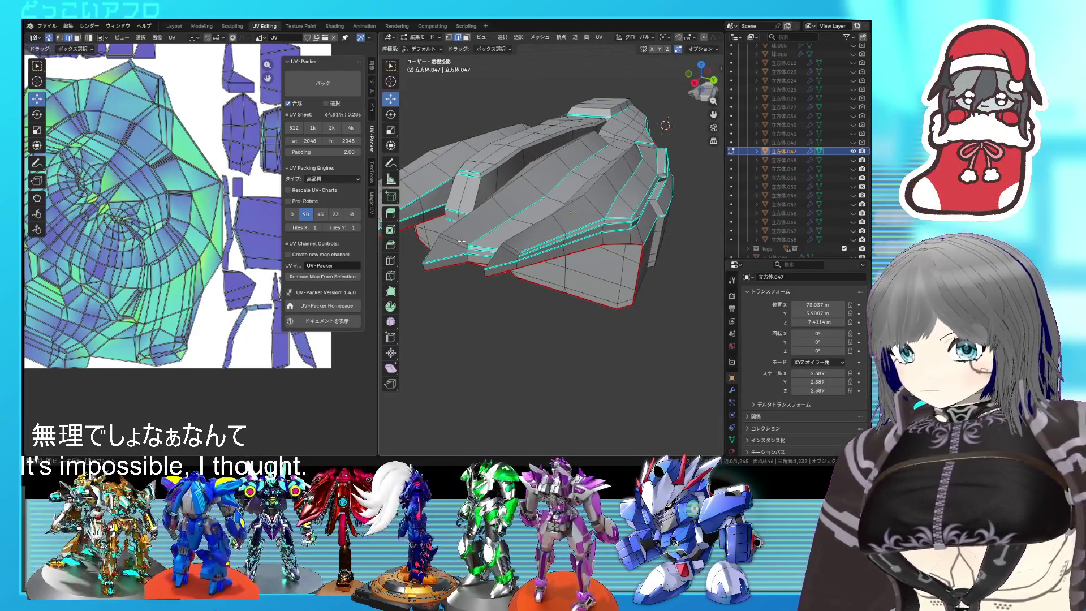
Confirm the edge slide on the armor part and leave edit mode
left_click(417, 261)
mouse_move(418, 262)
middle_mouse_down()
mouse_move(552, 249)
mouse_move(555, 316)
mouse_move(473, 346)
middle_mouse_up()
key("Tab")
key("Tab")
right_click_drag(606, 325, 618, 326, "shift")
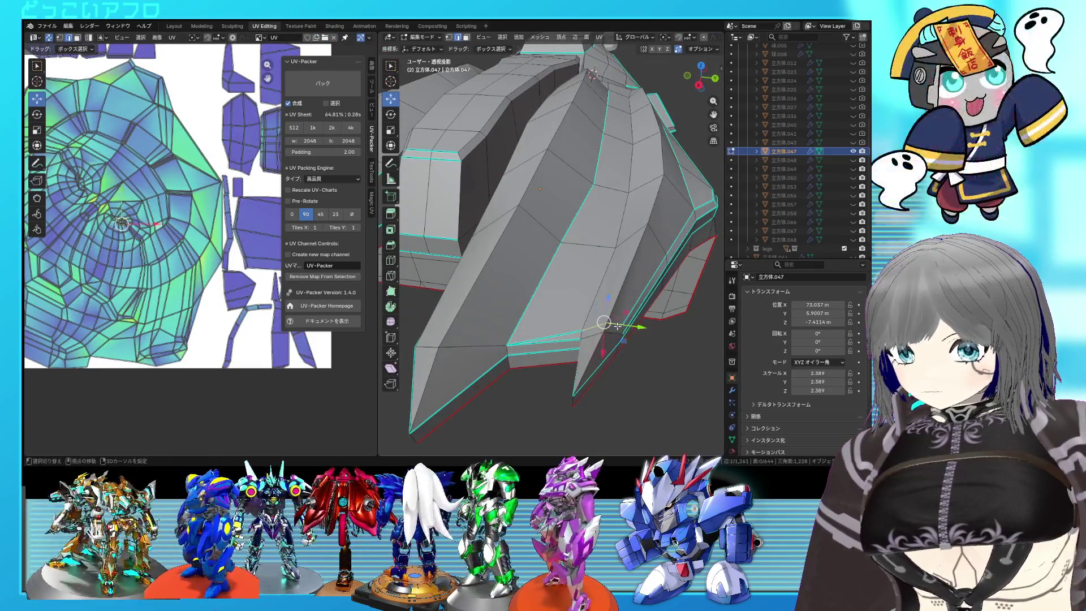
Slide another armor edge, return to object mode and save the file
key("g")
key("g")
left_click(575, 386)
middle_click_drag(528, 357, 602, 349)
middle_click_drag(501, 262, 509, 277)
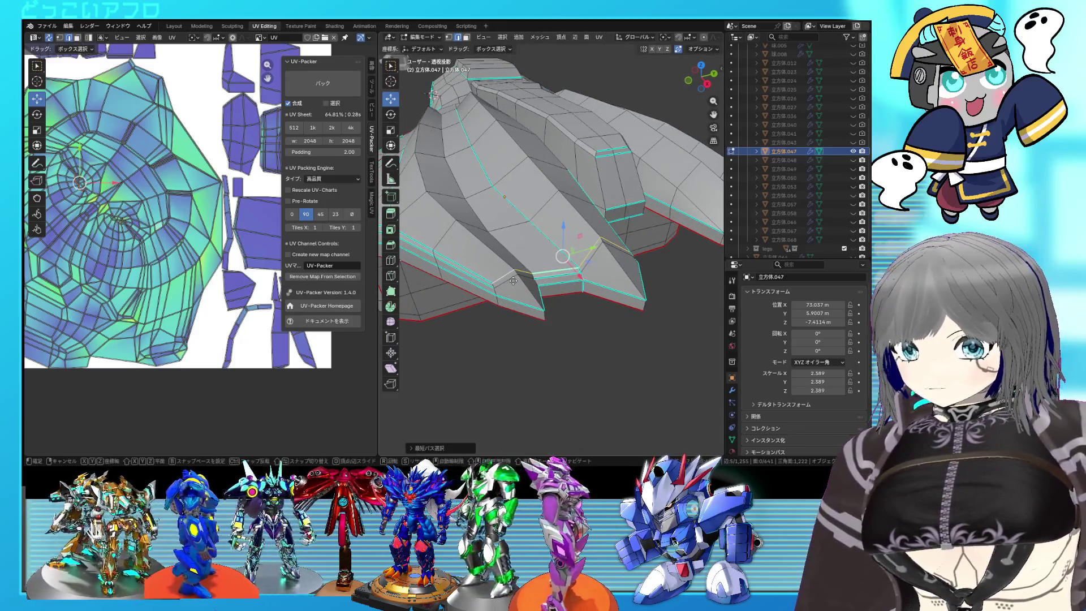
mouse_move(582, 365)
middle_mouse_down()
mouse_move(582, 350)
mouse_move(575, 358)
mouse_move(619, 334)
mouse_move(520, 310)
mouse_move(582, 266)
mouse_move(555, 267)
mouse_move(630, 245)
mouse_move(458, 260)
middle_mouse_up()
key("Tab")
key("ctrl+s")
Re-enter edit mode on the armor part and orbit to a higher side view
scroll(619, 334, "up", 4)
key("Tab")
scroll(585, 248, "up", 5)
scroll(585, 248, "down", 5)
middle_click_drag(599, 261, 573, 291)
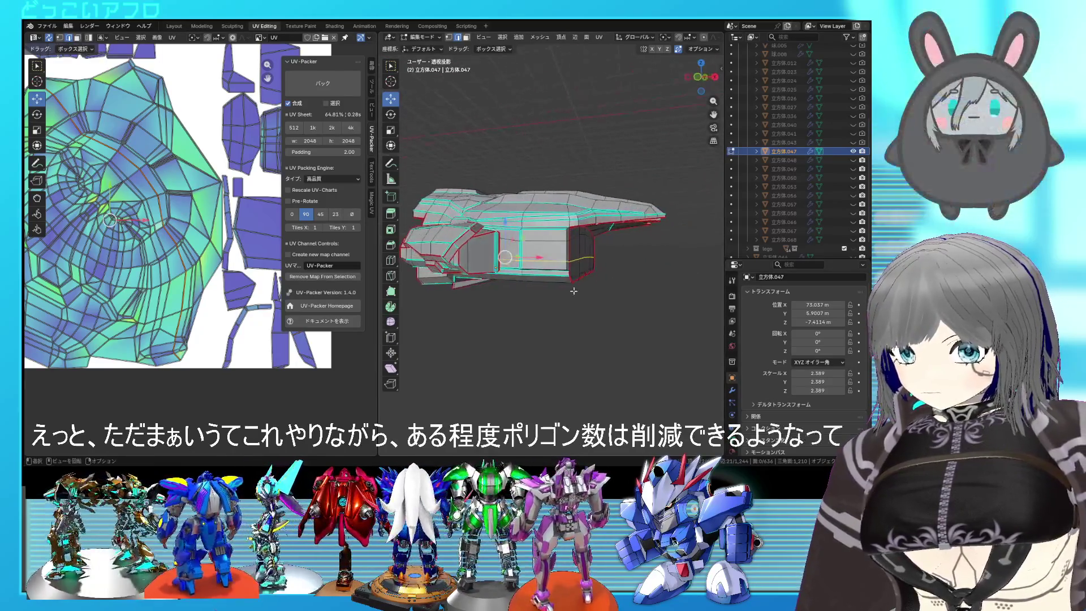
In wireframe view, slide an edge on the armor's side panel
key("shift+z")
key("shift+z")
key("shift+z")
middle_click_drag(519, 270, 496, 328)
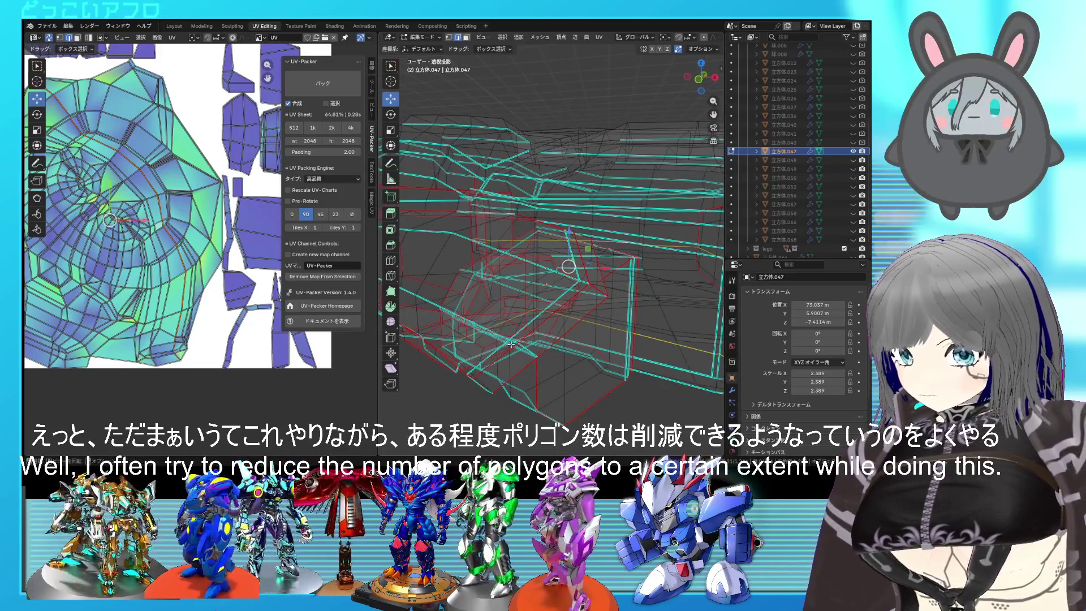
mouse_move(524, 341)
middle_mouse_down()
mouse_move(507, 275)
mouse_move(579, 291)
mouse_move(509, 277)
middle_mouse_up()
key("shift+z")
key("shift+z")
scroll(501, 273, "down", 5)
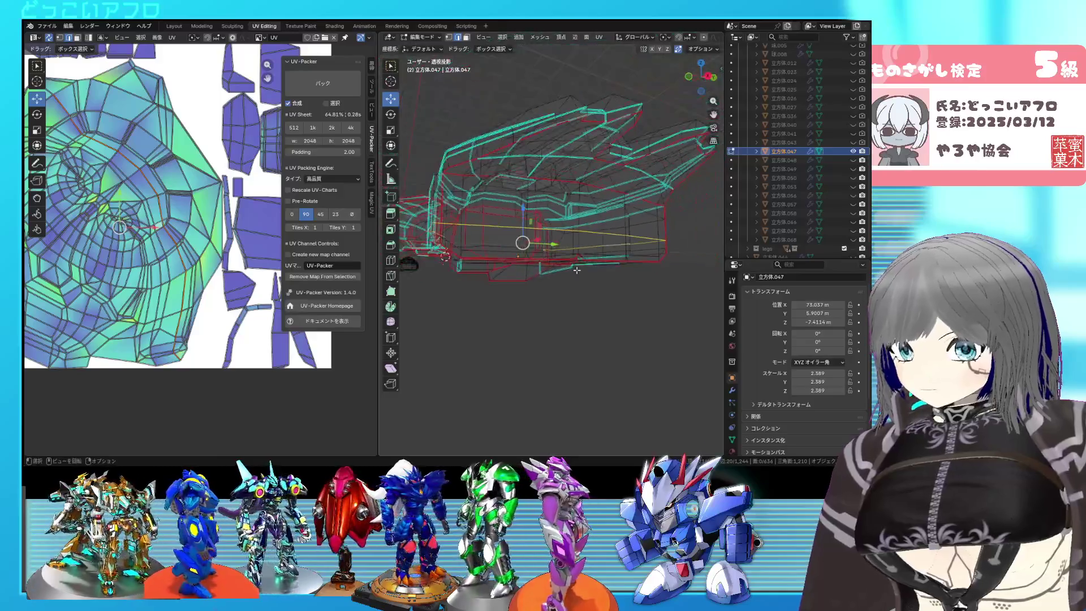
left_click(621, 303)
mouse_move(589, 308)
middle_mouse_down()
mouse_move(525, 304)
mouse_move(657, 303)
mouse_move(611, 238)
mouse_move(579, 253)
middle_mouse_up()
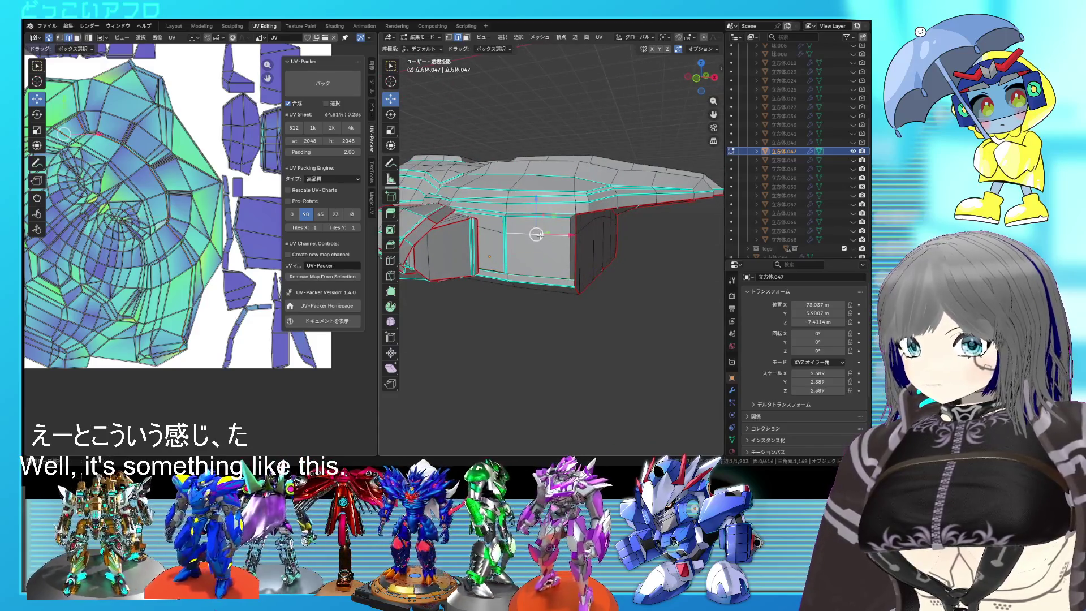
Back in solid shading, slide another side-panel edge loop by about −0.11
middle_click_drag(538, 238, 542, 255)
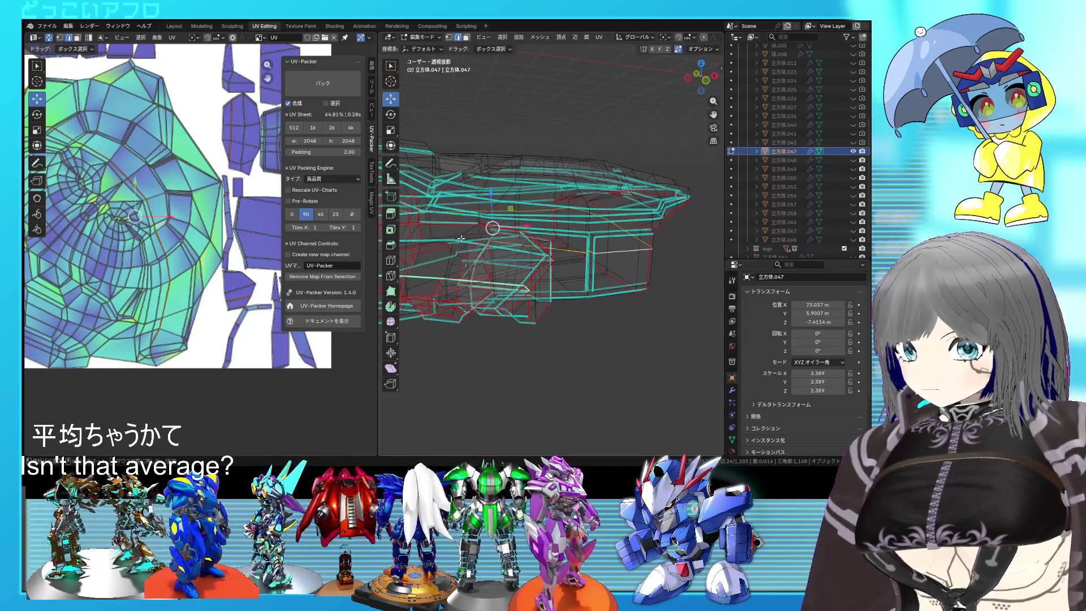
key("alt+z")
mouse_move(589, 278)
middle_mouse_down()
mouse_move(443, 253)
mouse_move(617, 240)
middle_mouse_up()
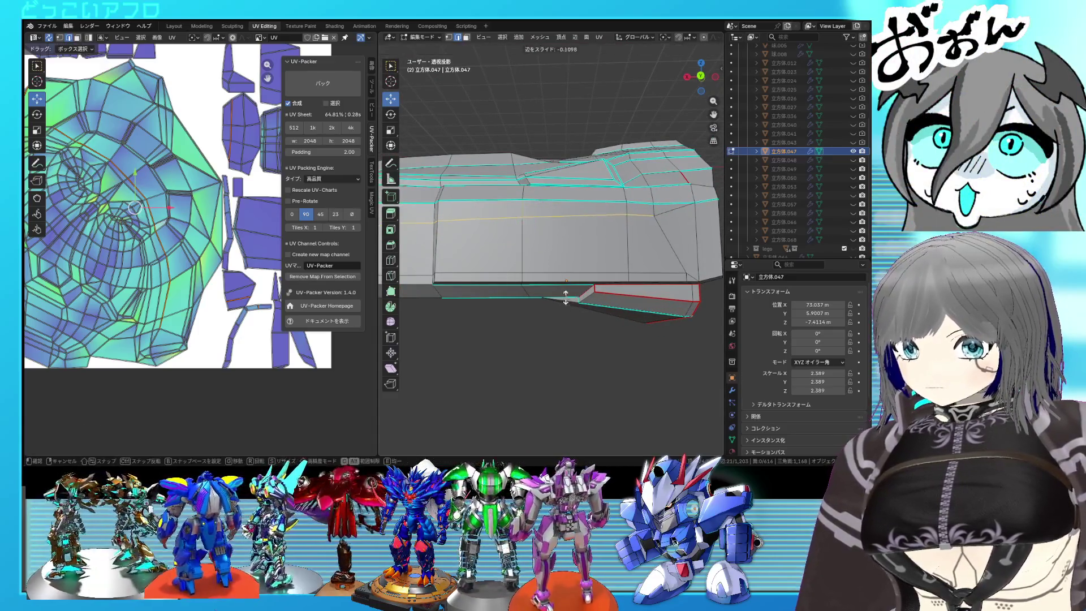
left_click(549, 229)
mouse_move(549, 229)
middle_mouse_down()
mouse_move(655, 225)
mouse_move(628, 227)
middle_mouse_up()
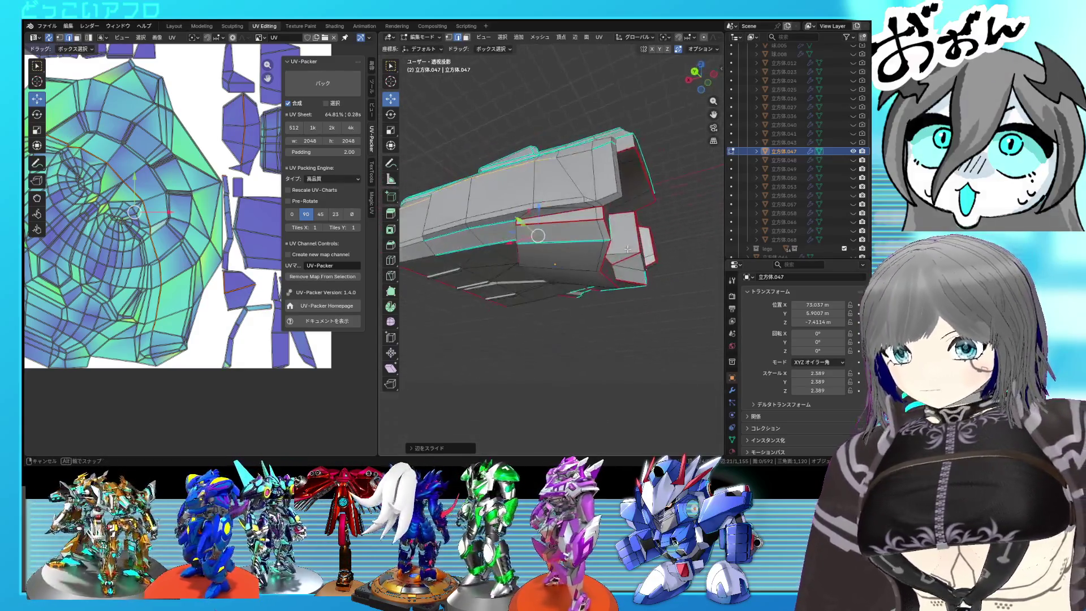
scroll(628, 227, "up", 2)
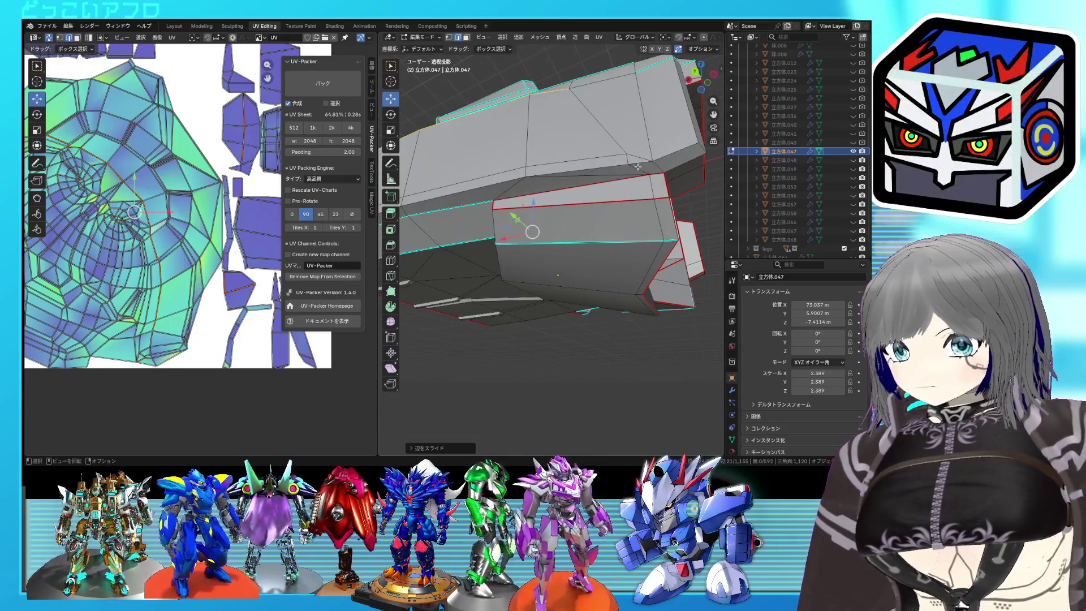
Slide an edge loop near the mesh's hollow underside and save 32.blend
scroll(639, 172, "down", 3)
mouse_move(585, 224)
middle_mouse_down()
mouse_move(593, 238)
mouse_move(673, 251)
mouse_move(595, 255)
middle_mouse_up()
scroll(586, 255, "up", 4)
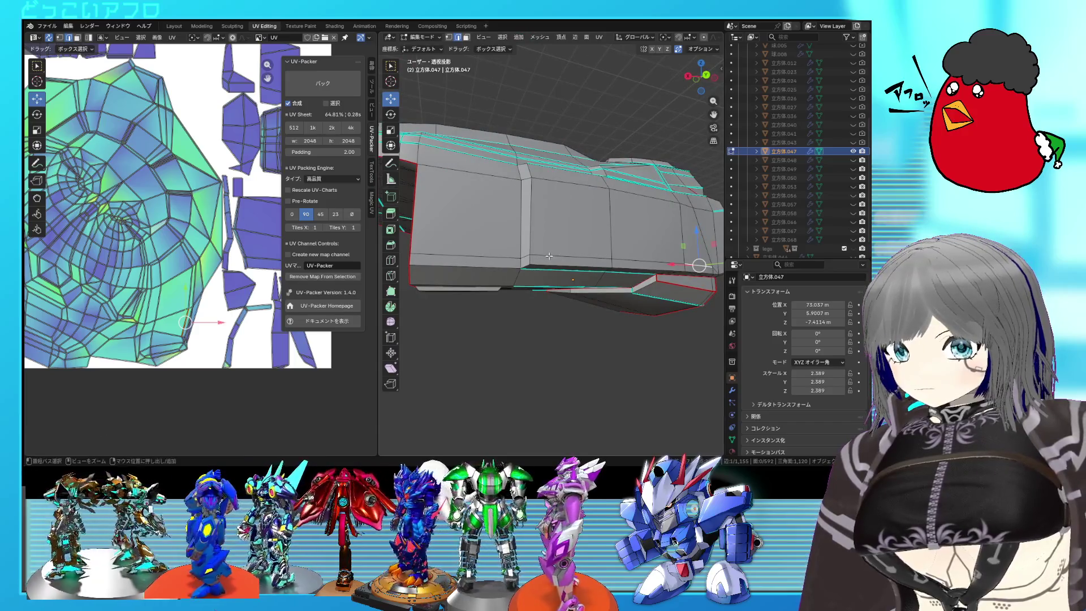
middle_click_drag(486, 258, 540, 252)
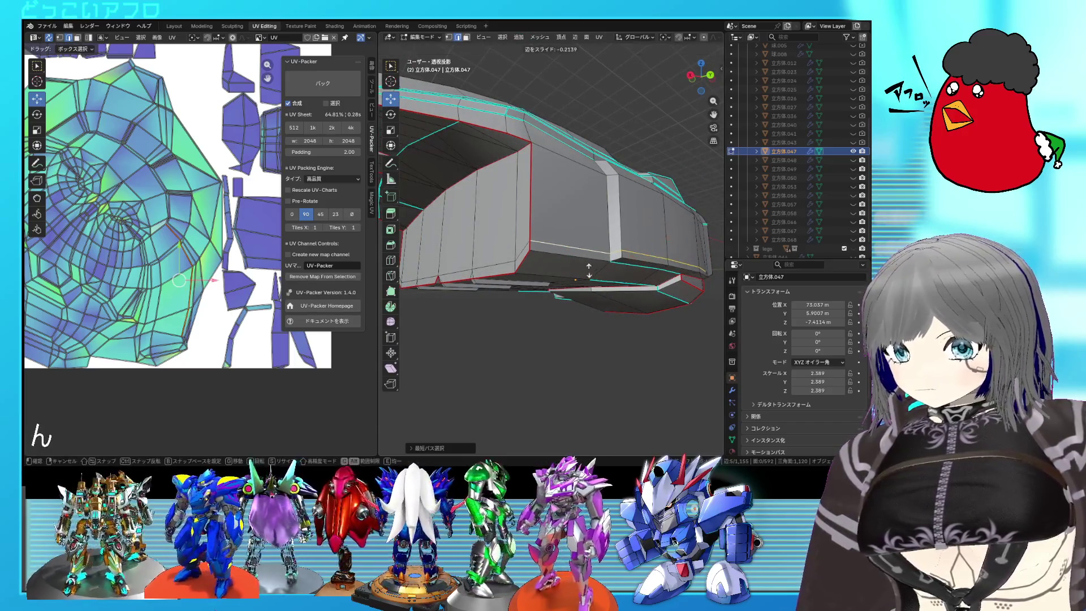
left_click(589, 322)
mouse_move(589, 321)
middle_mouse_down()
mouse_move(635, 283)
mouse_move(636, 297)
middle_mouse_up()
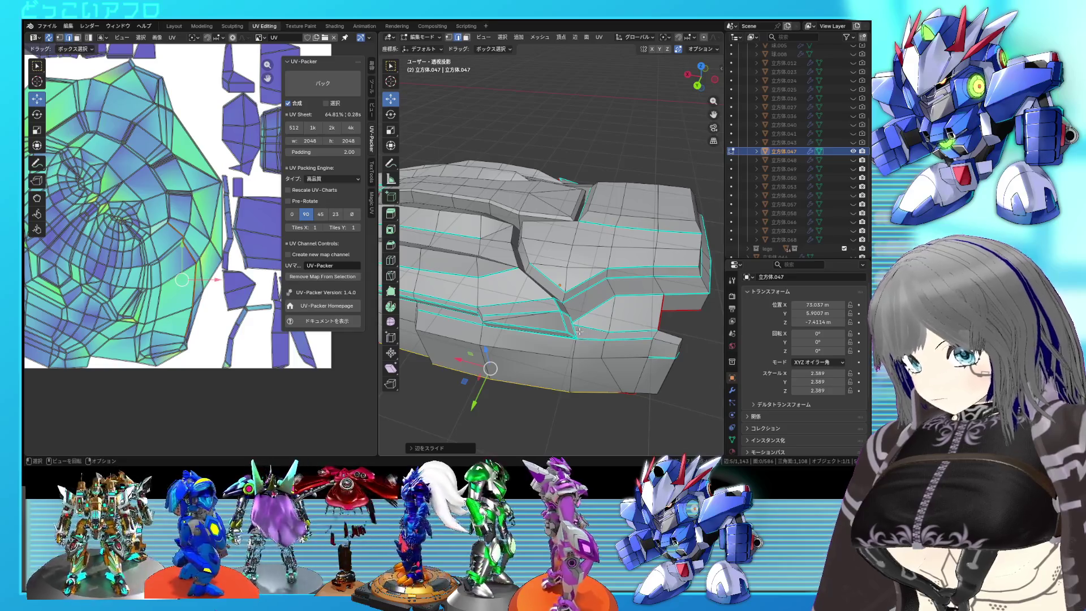
mouse_move(600, 319)
middle_mouse_down()
mouse_move(628, 296)
mouse_move(591, 249)
mouse_move(615, 187)
mouse_move(600, 242)
mouse_move(509, 267)
middle_mouse_up()
key("ctrl+s")
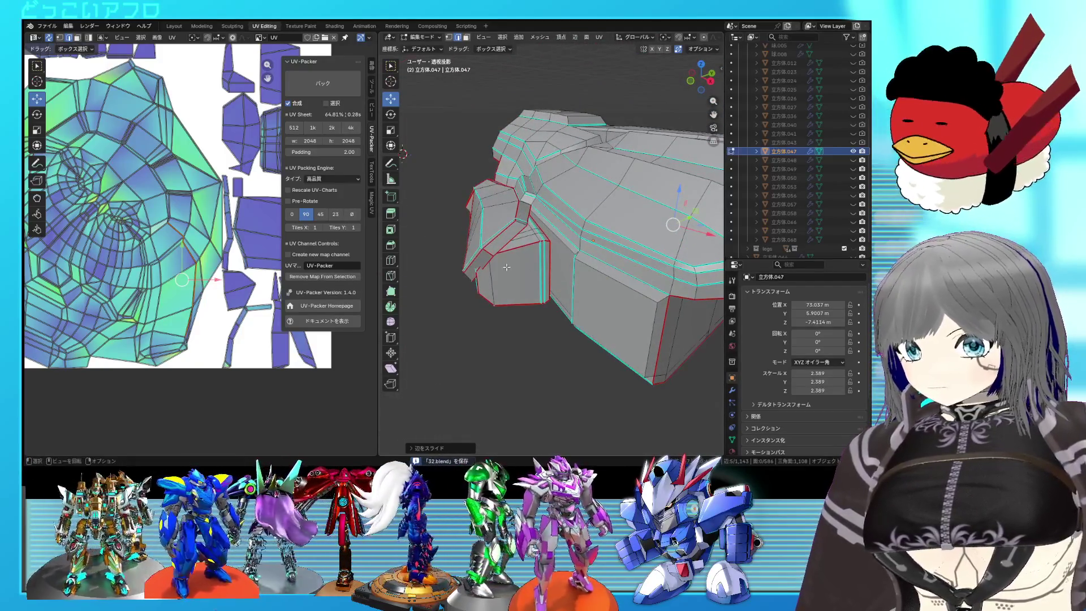
Select a single edge at the armor's front end and start moving it with G
left_click(480, 249)
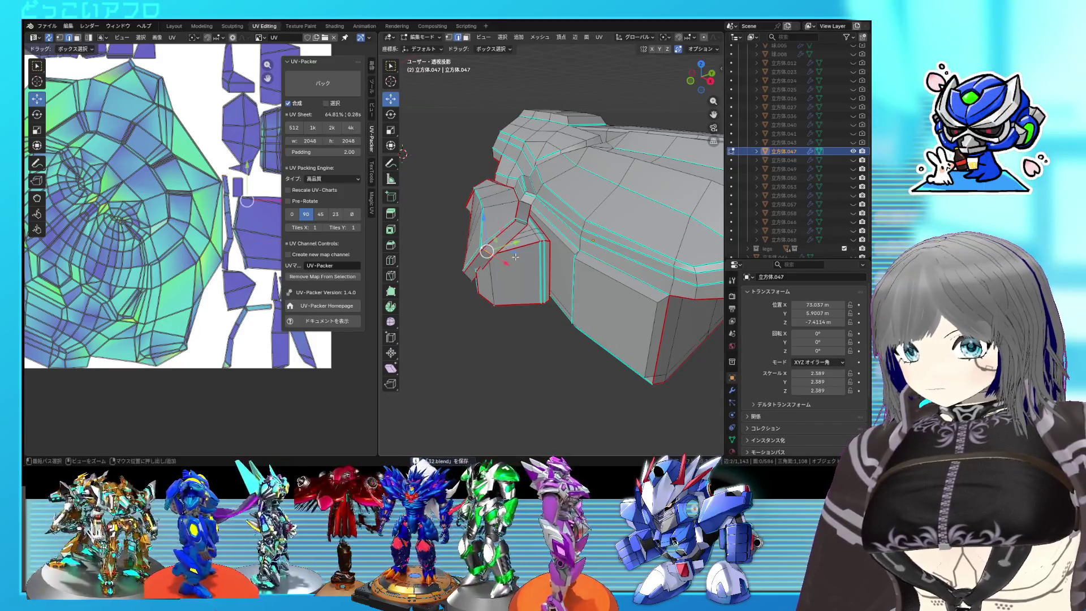
middle_click_drag(515, 257, 520, 236)
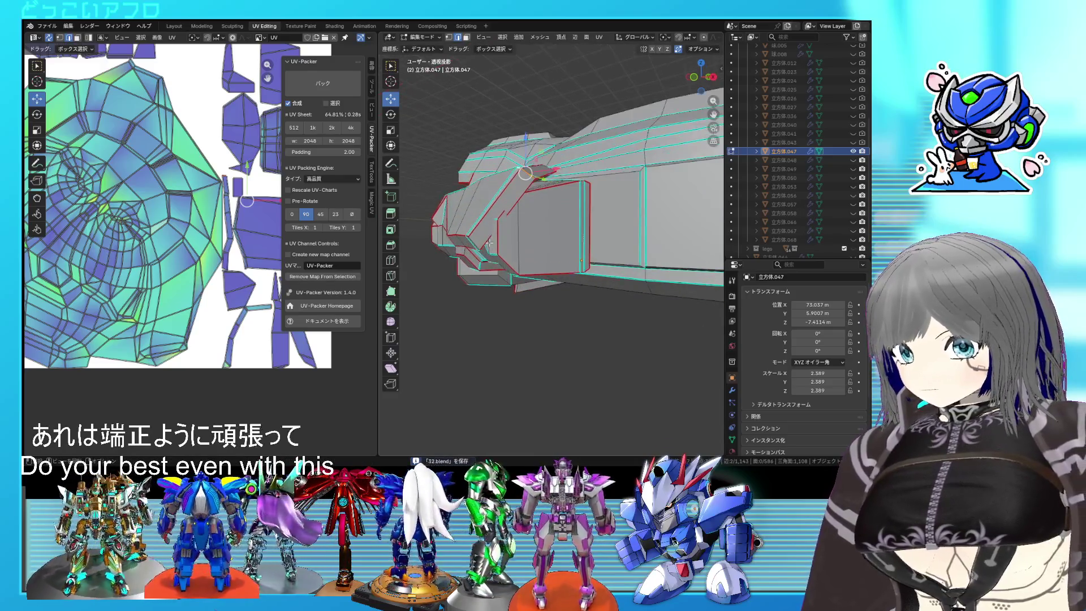
mouse_move(501, 237)
middle_mouse_down()
mouse_move(485, 235)
mouse_move(514, 237)
mouse_move(607, 287)
middle_mouse_up()
key("g")
In edit mode with edge selection and X-ray, add the joint edges to the selection
mouse_move(618, 284)
middle_mouse_down()
mouse_move(635, 327)
mouse_move(670, 307)
mouse_move(558, 291)
mouse_move(552, 262)
mouse_move(542, 272)
mouse_move(498, 238)
middle_mouse_up()
key("Tab")
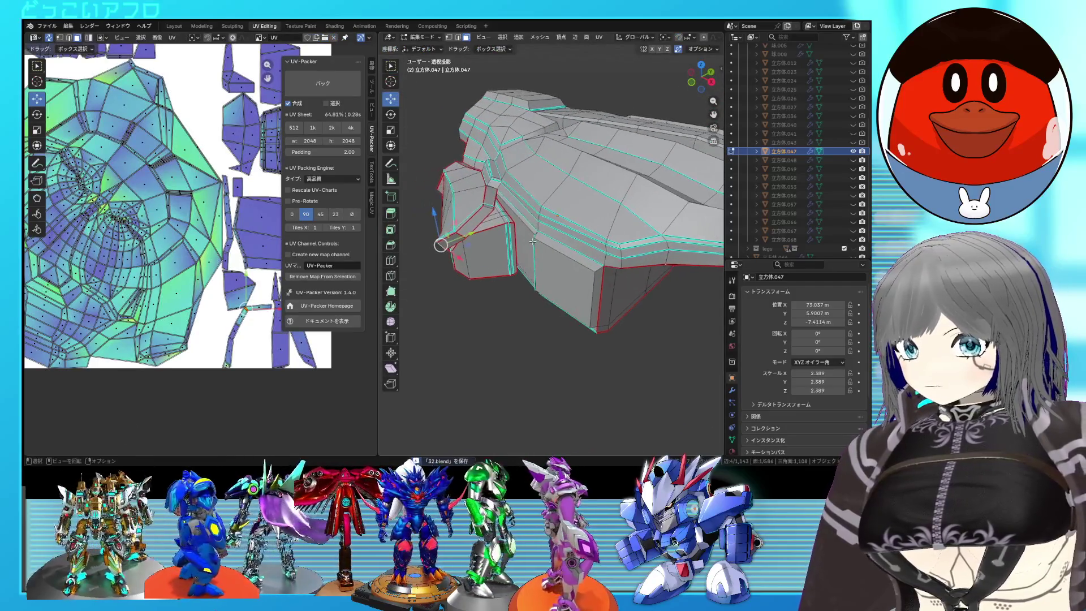
scroll(462, 205, "up", 3)
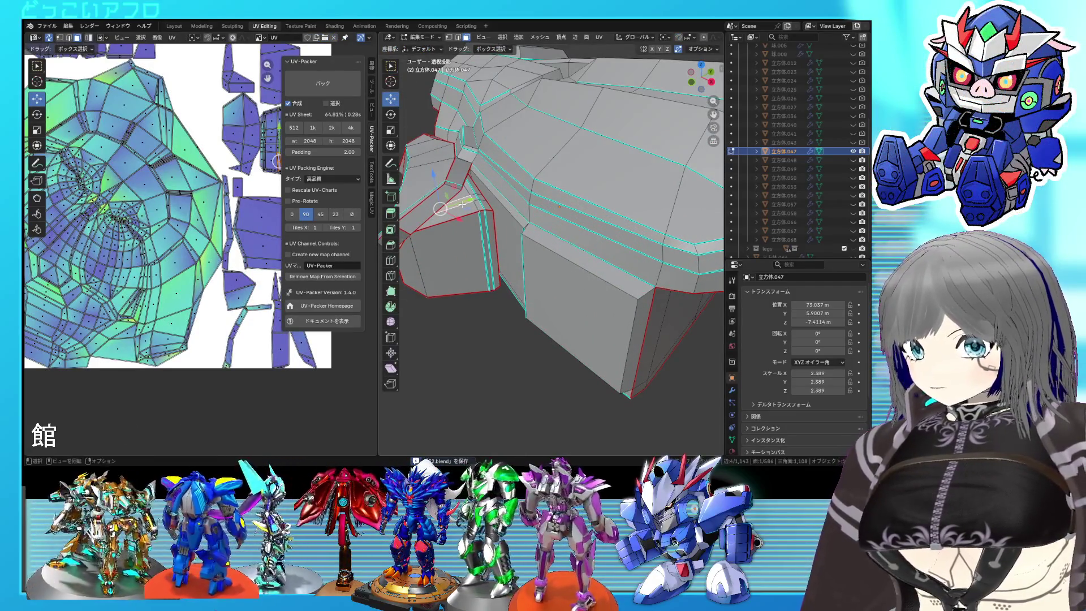
key("2")
key("alt+z")
mouse_move(462, 205)
middle_mouse_down()
mouse_move(517, 185)
mouse_move(484, 181)
middle_mouse_up()
key("alt+z")
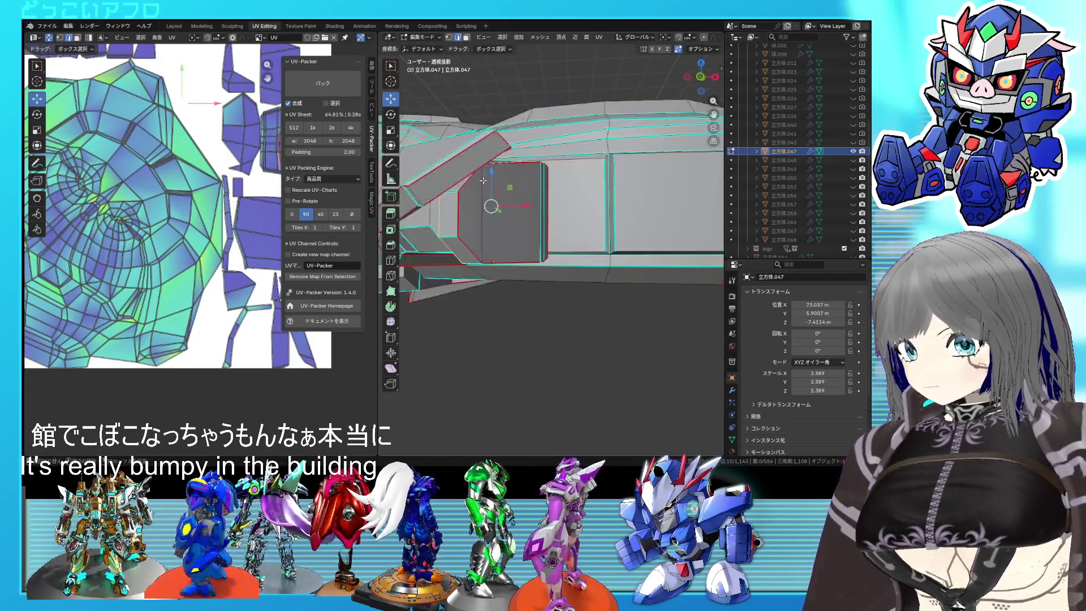
key("alt+z")
left_click(449, 245, "ctrl")
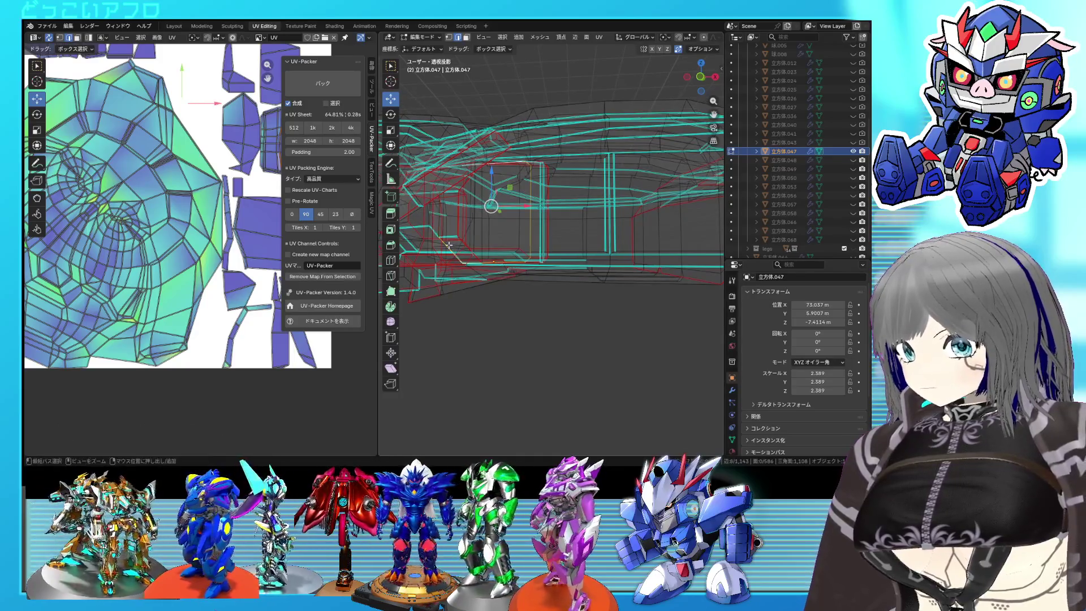
mouse_move(492, 204)
middle_mouse_down()
mouse_move(498, 195)
mouse_move(483, 191)
mouse_move(454, 262)
mouse_move(511, 256)
middle_mouse_up()
key("alt+z")
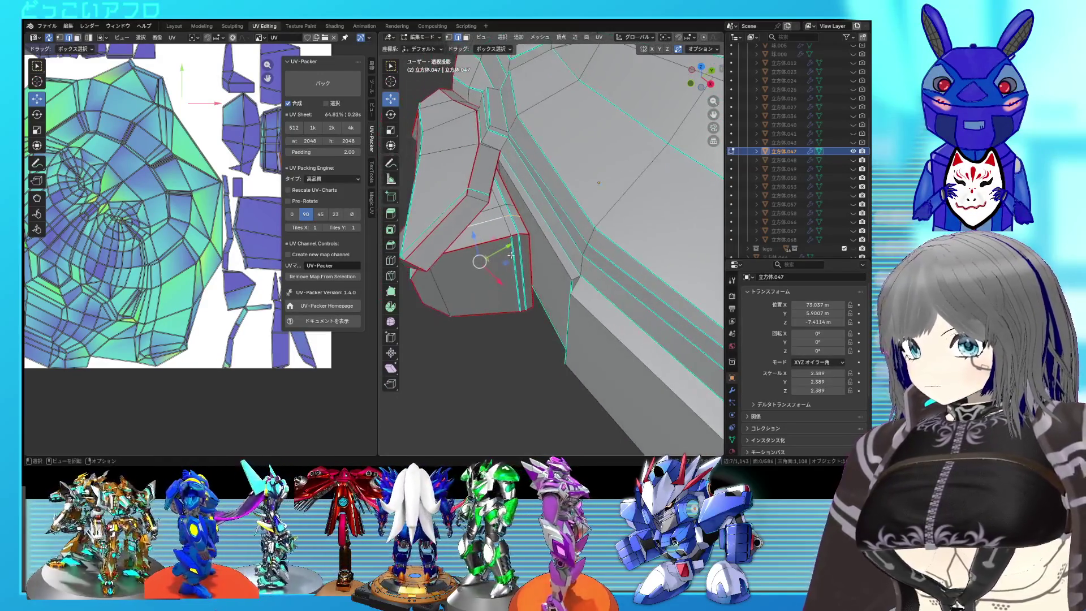
Slide a joint edge along the mesh, then slide it again after checking in wireframe
left_click(510, 218)
key("g")
key("g")
left_click(549, 270)
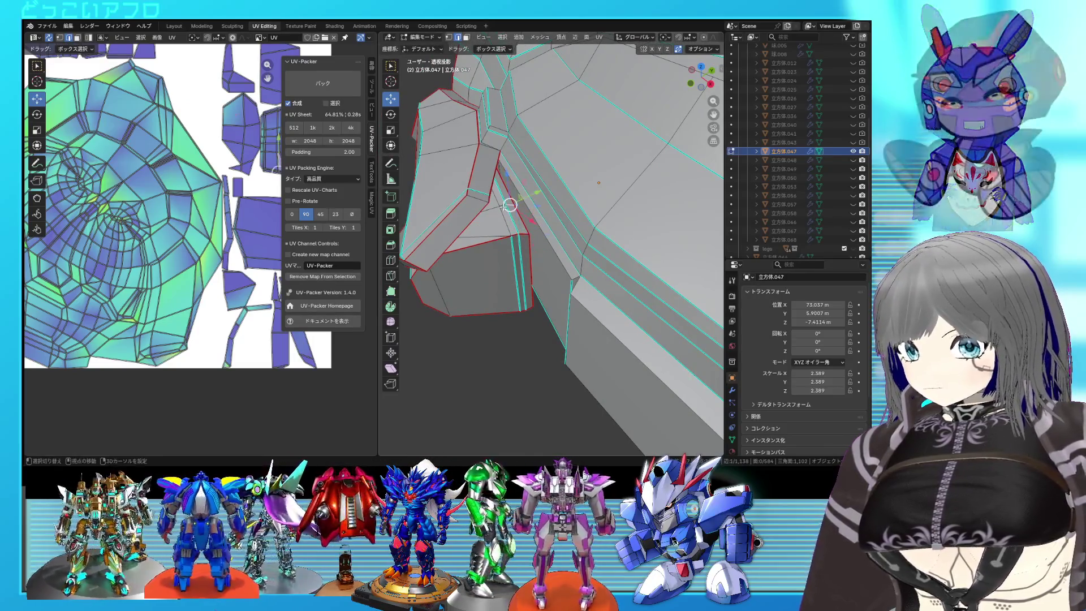
key("shift+z")
mouse_move(548, 288)
middle_mouse_down()
mouse_move(580, 250)
mouse_move(621, 231)
mouse_move(521, 218)
middle_mouse_up()
key("shift+z")
key("shift+z")
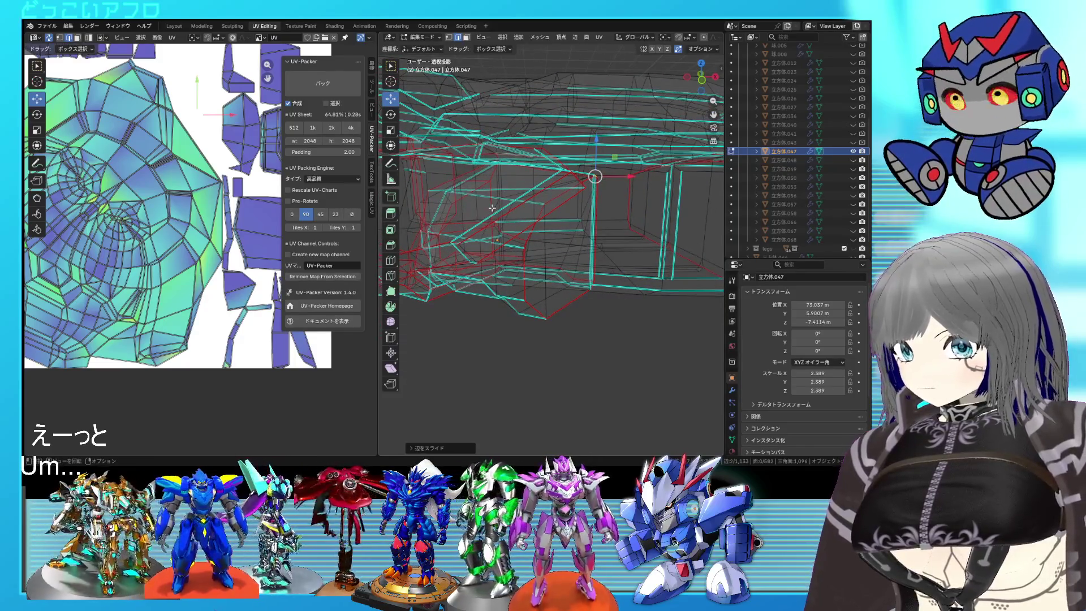
key("g")
key("g")
left_click(539, 233)
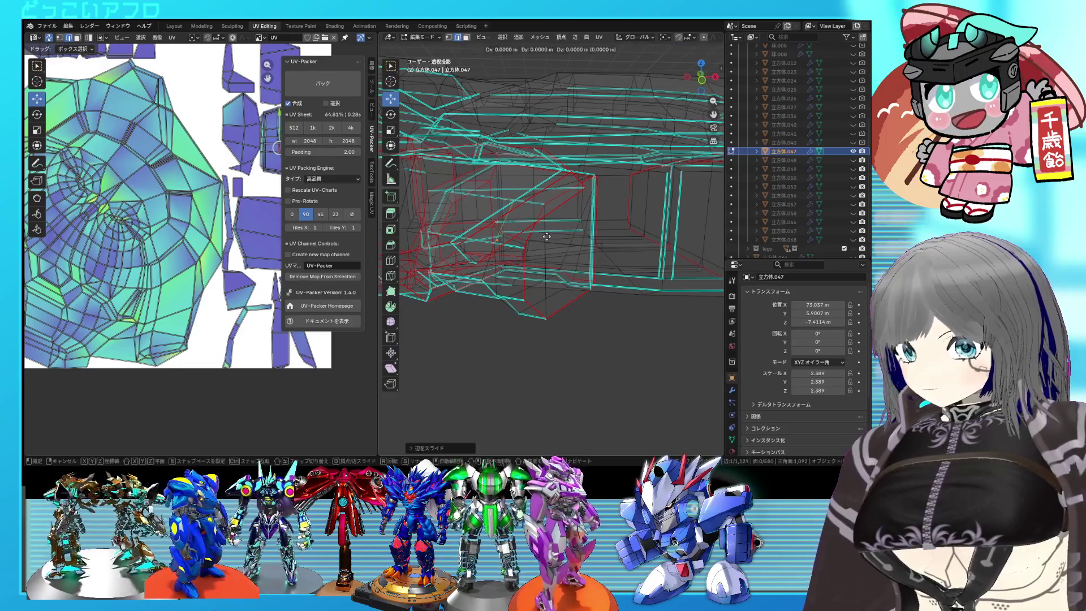
Slide another joint edge along the surface so the joint is no longer bumpy
key("shift+z")
mouse_move(538, 232)
middle_mouse_down()
mouse_move(557, 276)
mouse_move(546, 247)
mouse_move(555, 254)
mouse_move(509, 261)
mouse_move(509, 240)
mouse_move(533, 180)
mouse_move(582, 175)
mouse_move(574, 182)
mouse_move(594, 187)
mouse_move(597, 208)
mouse_move(567, 284)
mouse_move(560, 233)
mouse_move(537, 218)
mouse_move(498, 228)
middle_mouse_up()
key("shift+z")
scroll(533, 179, "up", 5)
key("shift+z")
key("shift+z")
key("shift+z")
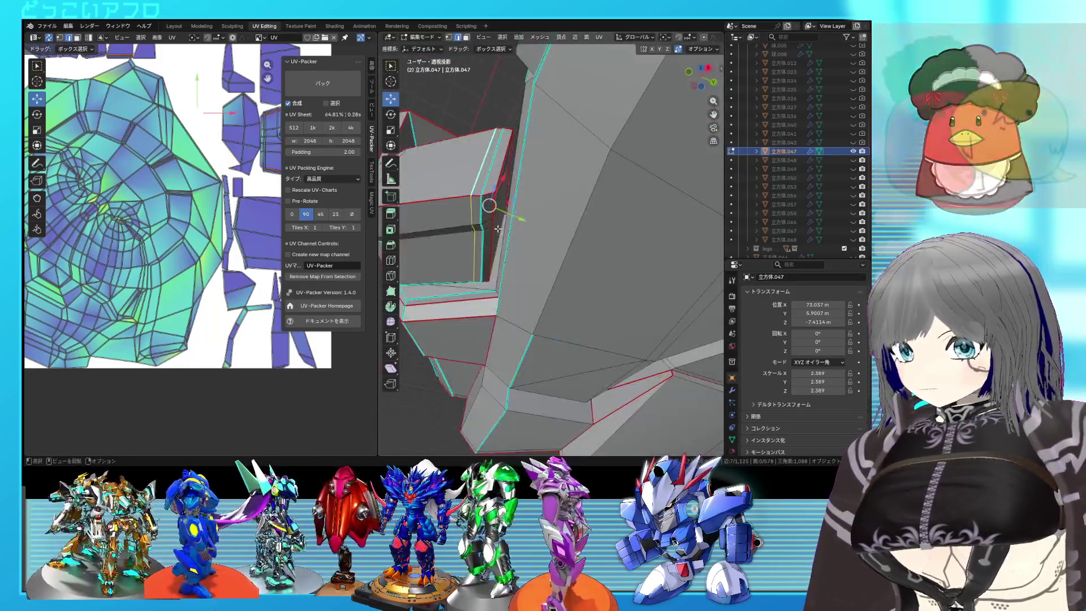
scroll(498, 229, "up", 3)
key("g")
key("g")
left_click(594, 206)
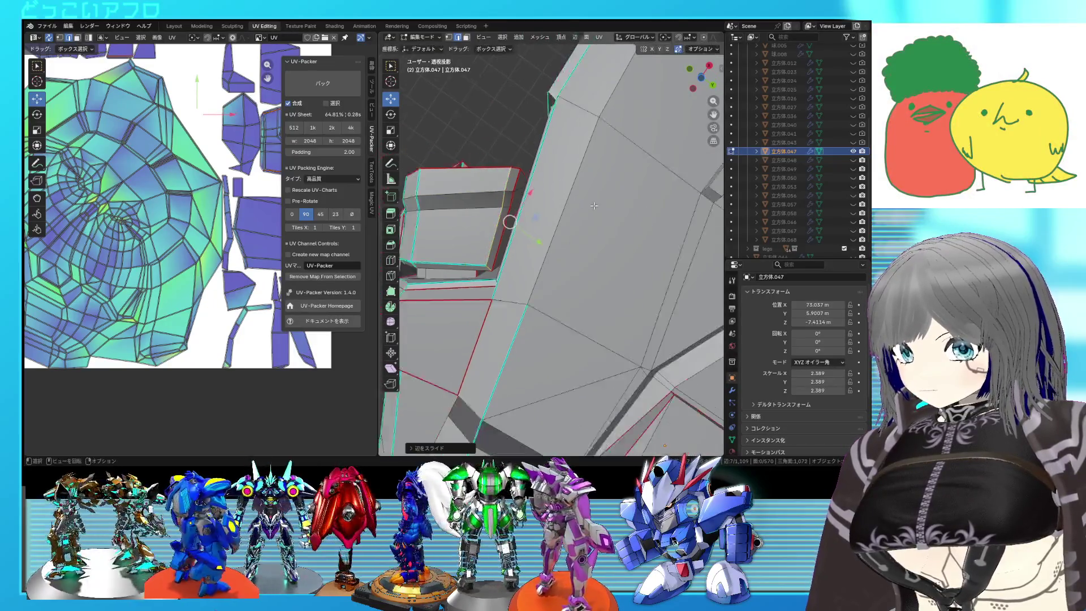
Save the file, return to object mode and select everything with A
scroll(594, 205, "down", 5)
middle_click_drag(594, 205, 615, 337)
key("ctrl+s")
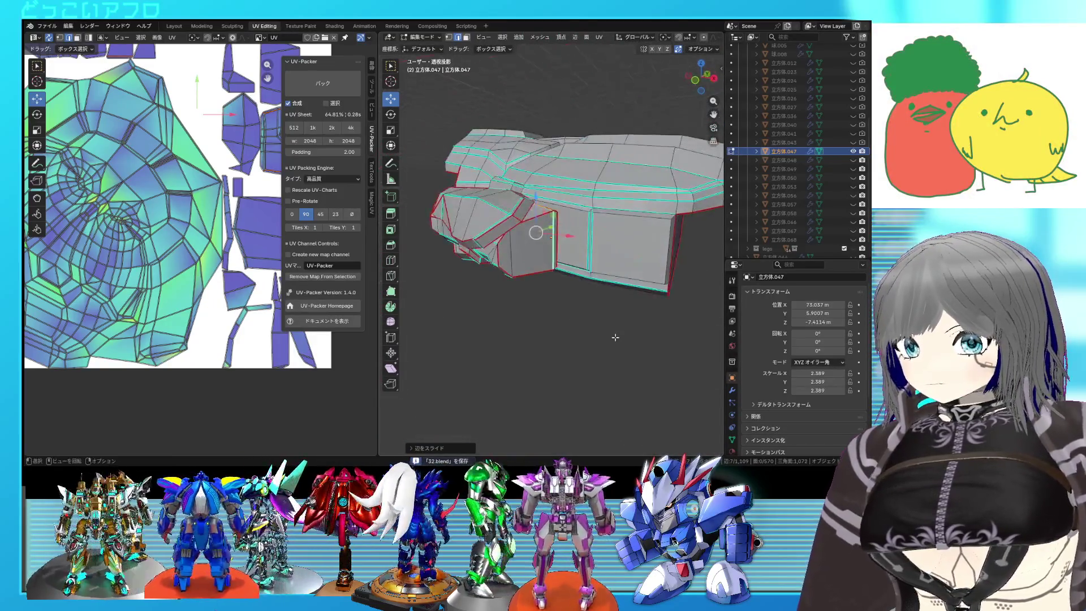
key("Tab")
key("Tab")
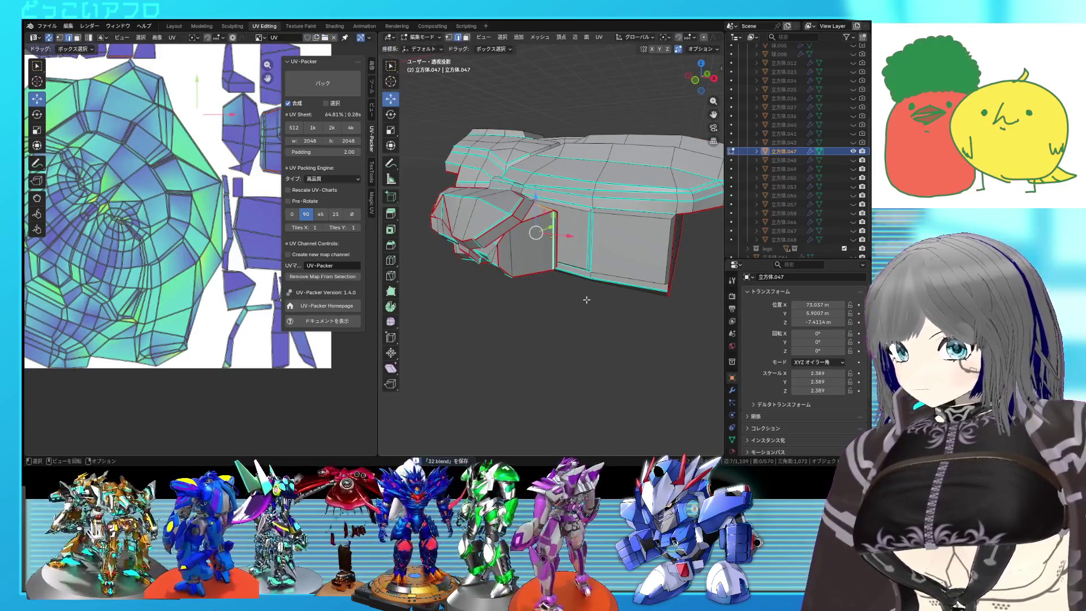
mouse_move(585, 290)
middle_mouse_down()
mouse_move(568, 258)
mouse_move(550, 259)
middle_mouse_up()
key("a")
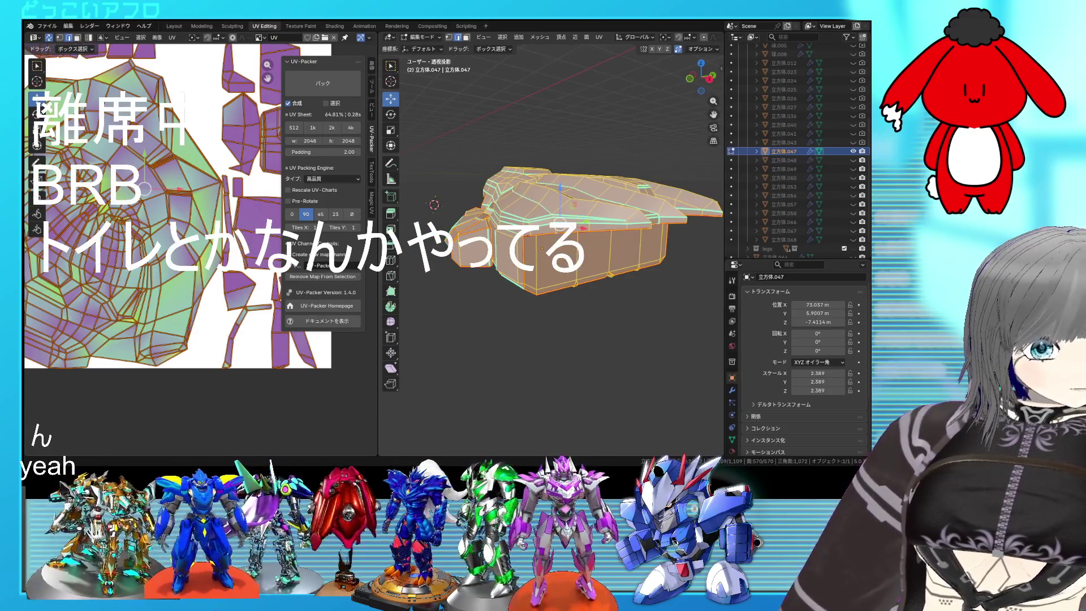
scroll(552, 249, "down", 2)
scroll(178, 206, "down", 7)
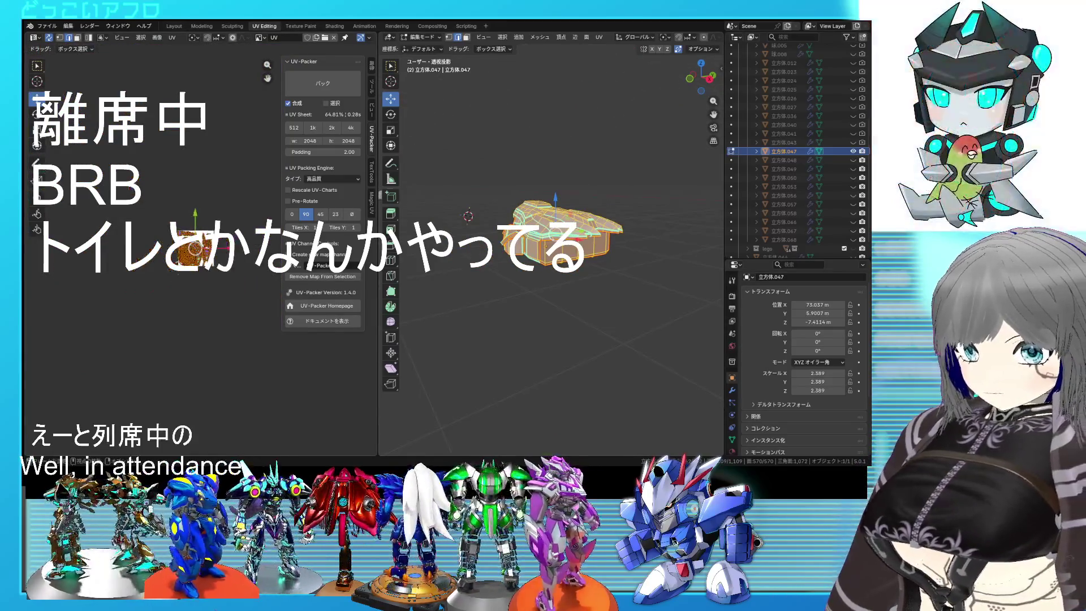
scroll(172, 270, "up", 1)
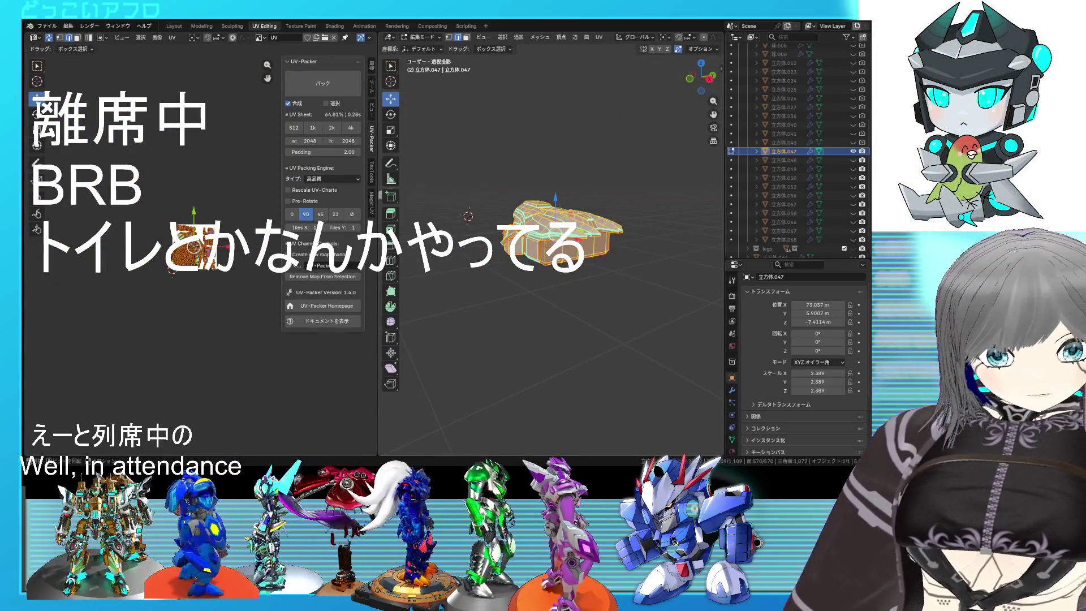
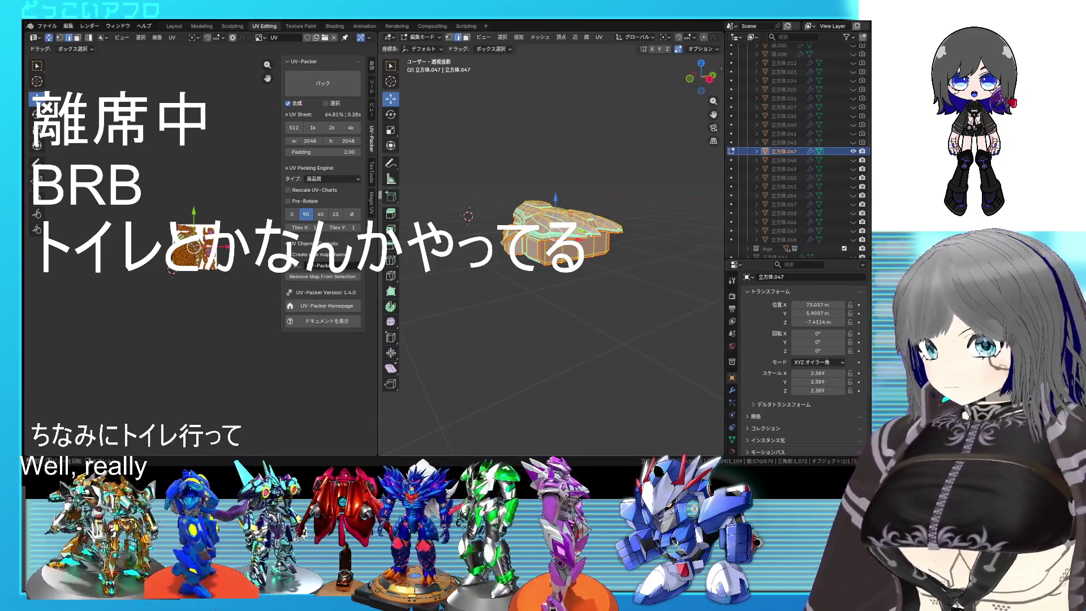
Zoom in on the armor mesh and select a small group of its faces
mouse_move(565, 238)
middle_mouse_down()
mouse_move(605, 254)
mouse_move(586, 233)
mouse_move(649, 254)
mouse_move(595, 157)
mouse_move(608, 232)
mouse_move(636, 249)
mouse_move(630, 270)
mouse_move(628, 247)
mouse_move(655, 247)
mouse_move(666, 233)
mouse_move(589, 240)
middle_mouse_up()
scroll(614, 259, "up", 4)
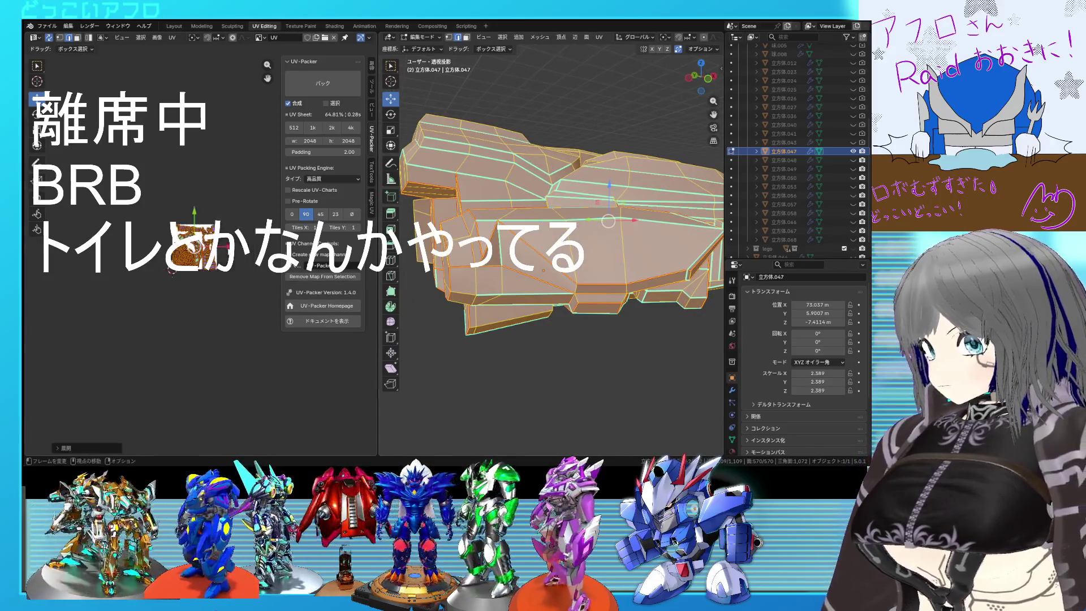
scroll(195, 246, "up", 8)
key("alt+a")
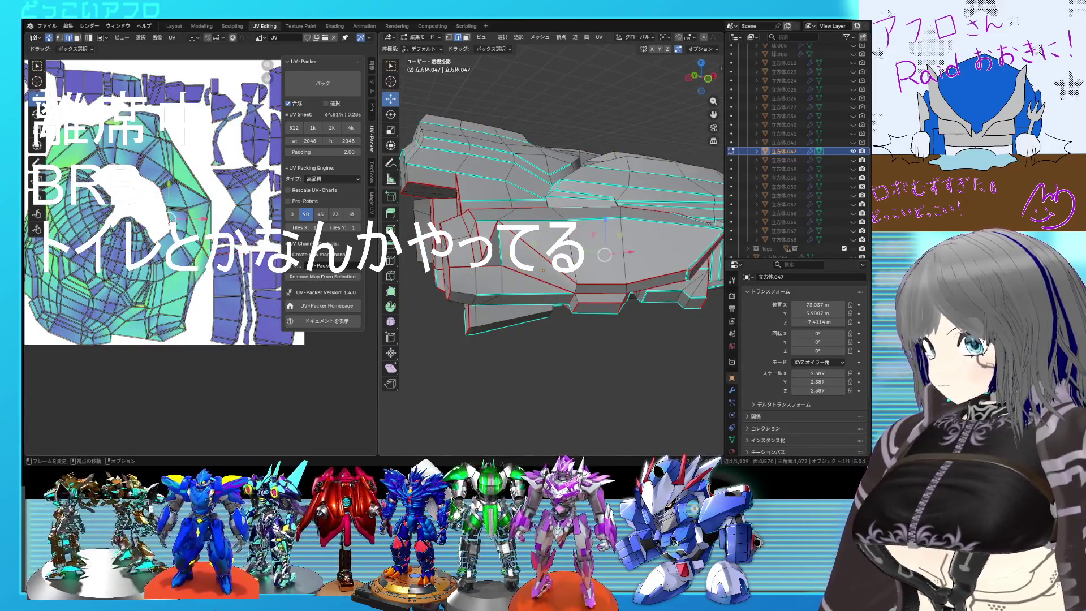
key("ctrl+l")
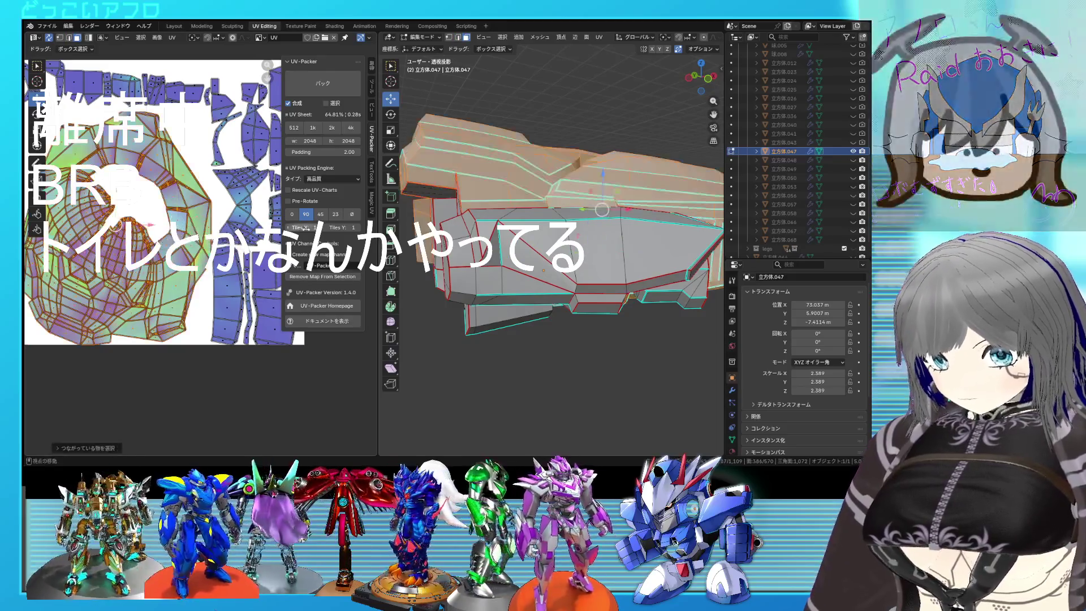
left_click(536, 249)
mouse_move(536, 249)
middle_mouse_down()
mouse_move(533, 180)
mouse_move(603, 247)
mouse_move(549, 215)
mouse_move(565, 180)
mouse_move(540, 257)
mouse_move(603, 236)
mouse_move(522, 244)
mouse_move(533, 222)
mouse_move(583, 214)
middle_mouse_up()
scroll(533, 180, "up", 4)
Clear the UV seams from two selected edges of the armor part
key("2")
left_click(549, 215)
left_click(566, 177, "shift")
key("ctrl+e")
left_click(526, 257)
Switch the viewport to solid shading and save the blend file
mouse_move(506, 233)
middle_mouse_down()
mouse_move(557, 300)
mouse_move(524, 276)
middle_mouse_up()
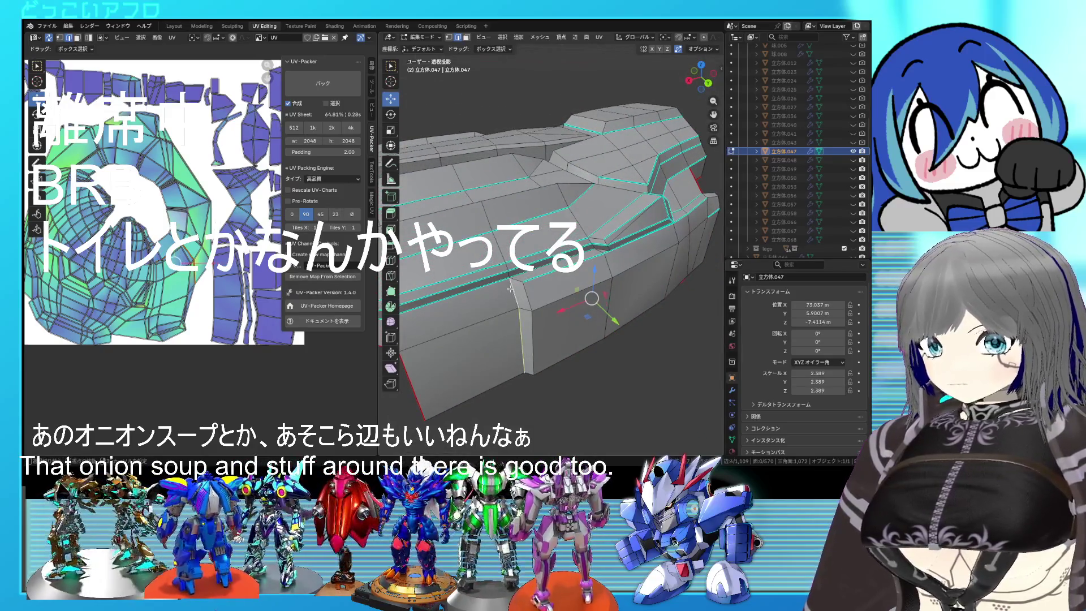
mouse_move(616, 260)
middle_mouse_down()
mouse_move(502, 240)
mouse_move(554, 268)
mouse_move(536, 240)
mouse_move(563, 272)
mouse_move(571, 246)
mouse_move(601, 233)
mouse_move(554, 192)
mouse_move(606, 226)
mouse_move(662, 236)
mouse_move(590, 243)
mouse_move(559, 262)
mouse_move(613, 252)
mouse_move(569, 219)
middle_mouse_up()
key("shift+z")
key("shift+z")
key("shift+z")
right_click(571, 207)
key("Escape")
key("ctrl+s")
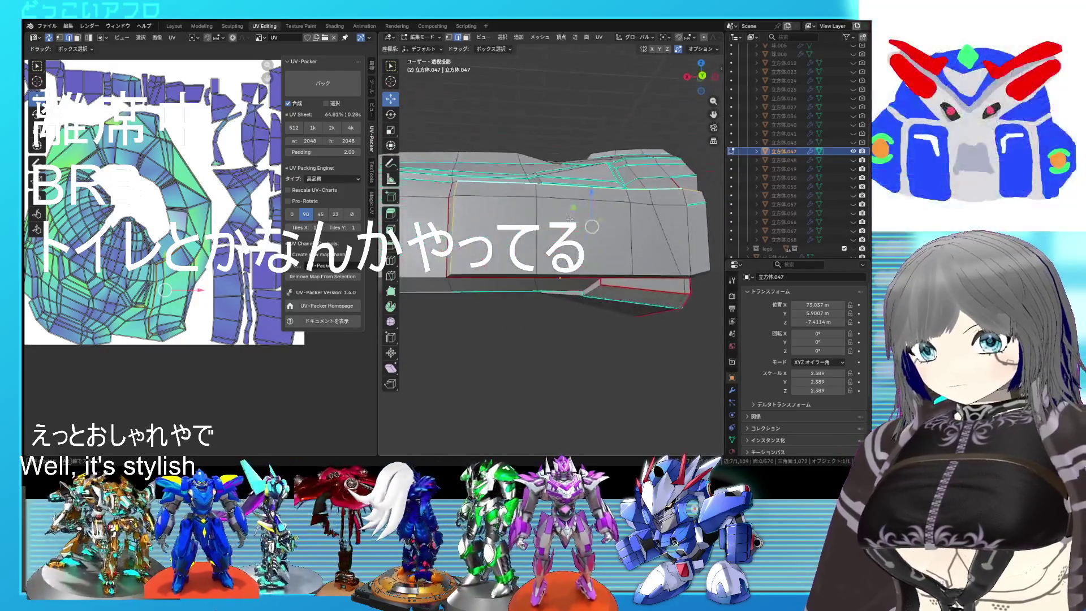
Select the edge loop running along the top of the armor mesh
middle_click_drag(641, 260, 630, 238)
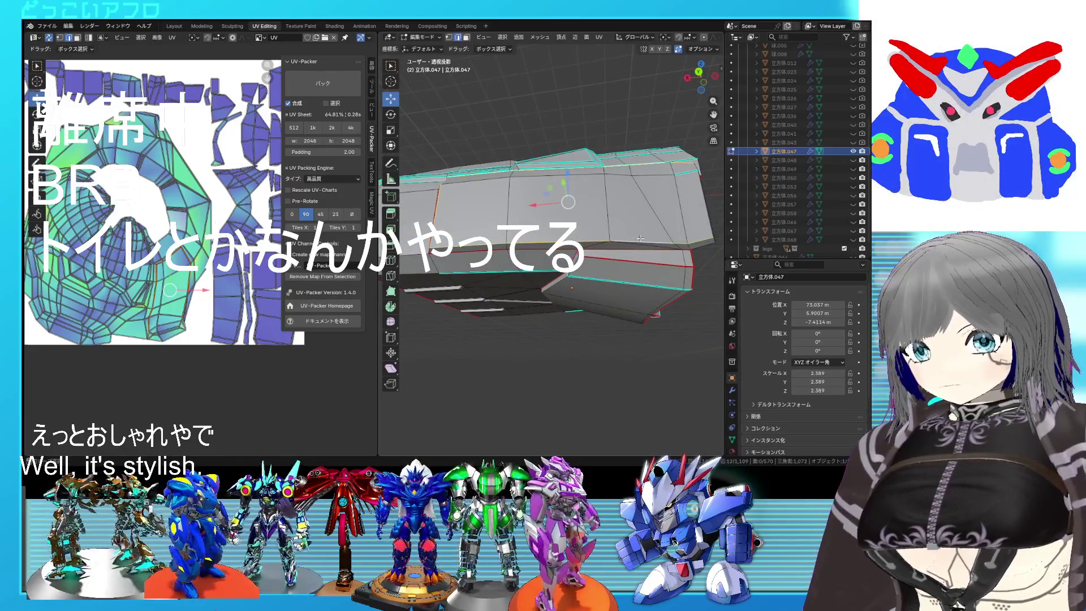
mouse_move(701, 225)
middle_mouse_down()
mouse_move(649, 223)
mouse_move(622, 258)
middle_mouse_up()
right_click(649, 222)
left_click(640, 235)
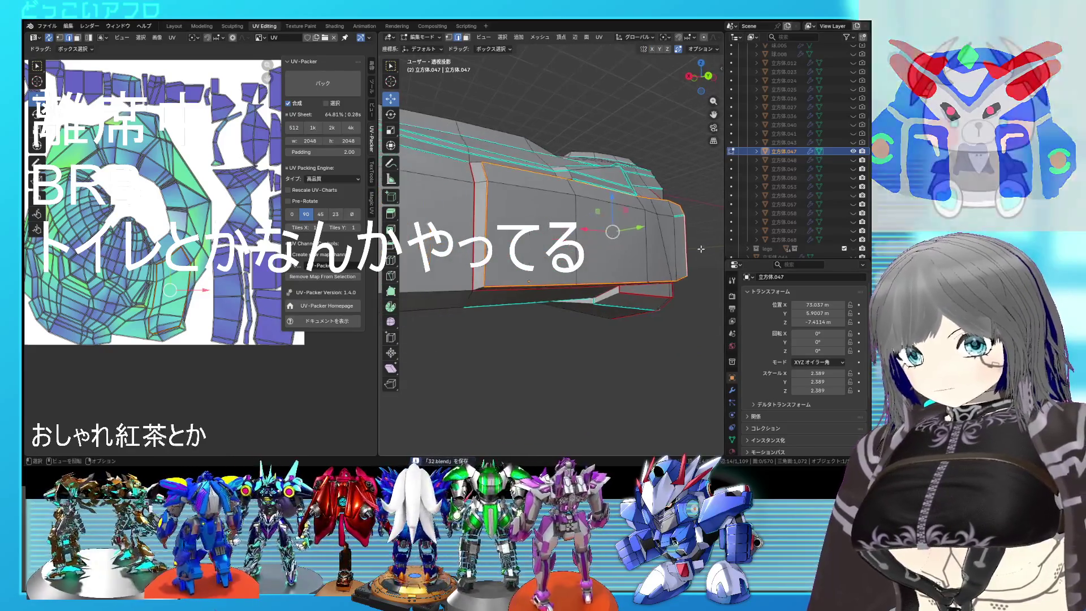
mouse_move(510, 265)
middle_mouse_down()
mouse_move(514, 208)
mouse_move(602, 263)
mouse_move(540, 259)
mouse_move(563, 263)
middle_mouse_up()
right_click(544, 205)
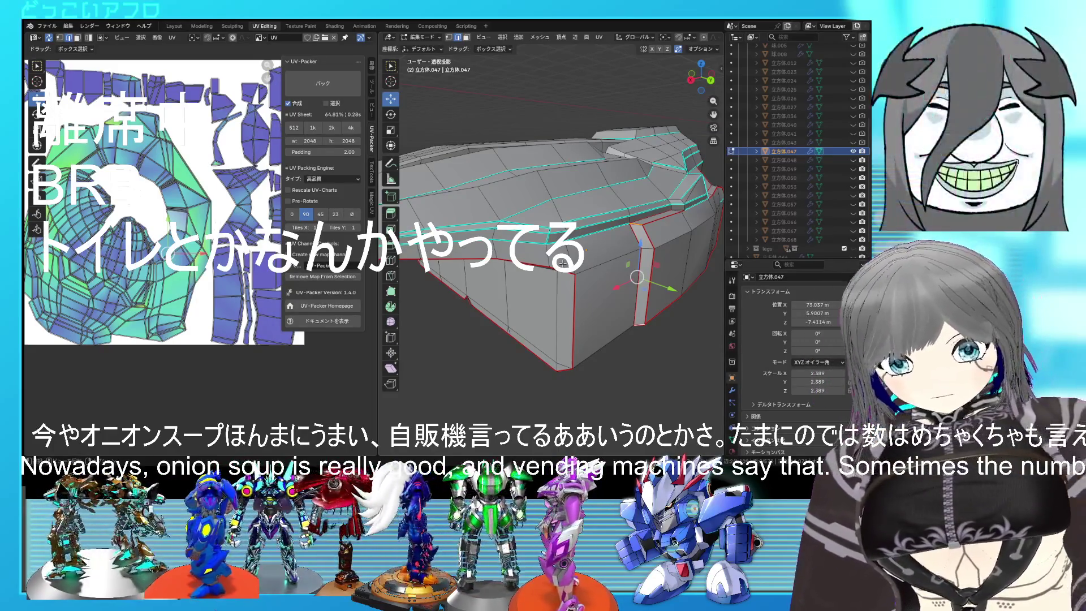
Mark the selected top edge loop as a seam and turn on X-ray view
middle_click_drag(583, 244, 556, 222)
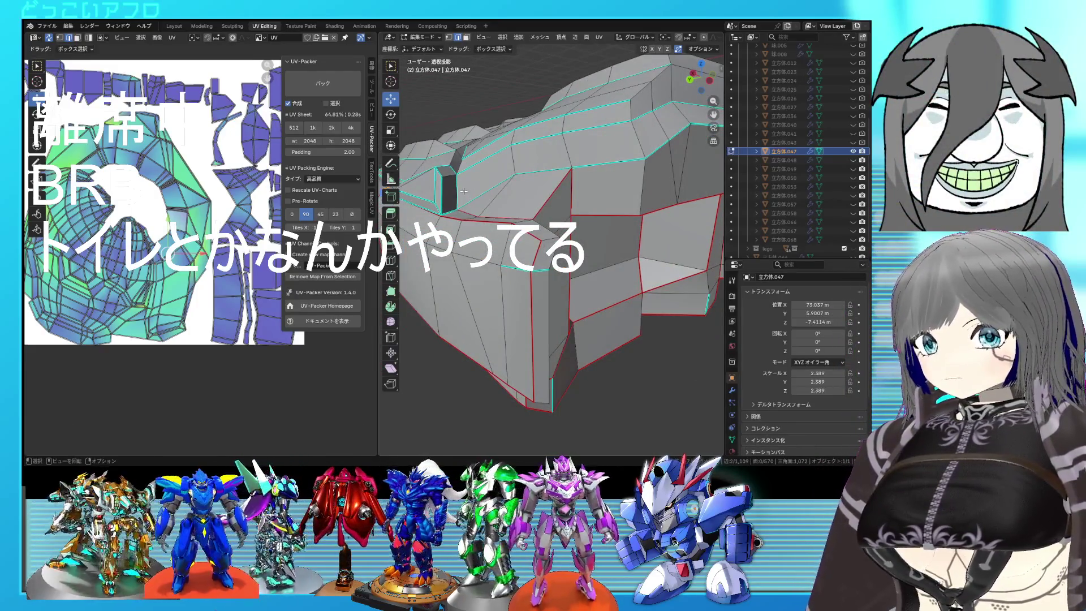
mouse_move(557, 173)
middle_mouse_down()
mouse_move(591, 214)
mouse_move(538, 221)
mouse_move(590, 237)
mouse_move(565, 246)
mouse_move(575, 234)
mouse_move(685, 211)
middle_mouse_up()
key("ctrl+e")
left_click(591, 214)
mouse_move(487, 239)
middle_mouse_down()
mouse_move(507, 222)
mouse_move(403, 182)
middle_mouse_up()
scroll(481, 212, "up", 3)
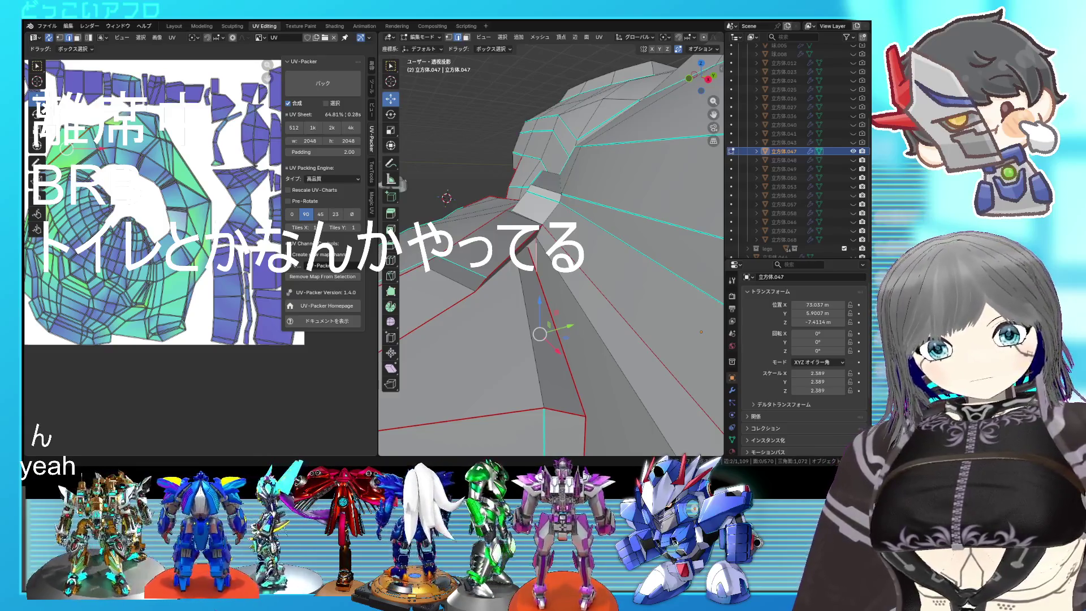
mouse_move(403, 183)
middle_mouse_down()
mouse_move(628, 253)
mouse_move(646, 182)
mouse_move(617, 220)
mouse_move(635, 225)
mouse_move(548, 218)
mouse_move(555, 242)
mouse_move(526, 261)
middle_mouse_up()
key("alt+z")
key("alt+z")
key("alt+z")
key("alt+z")
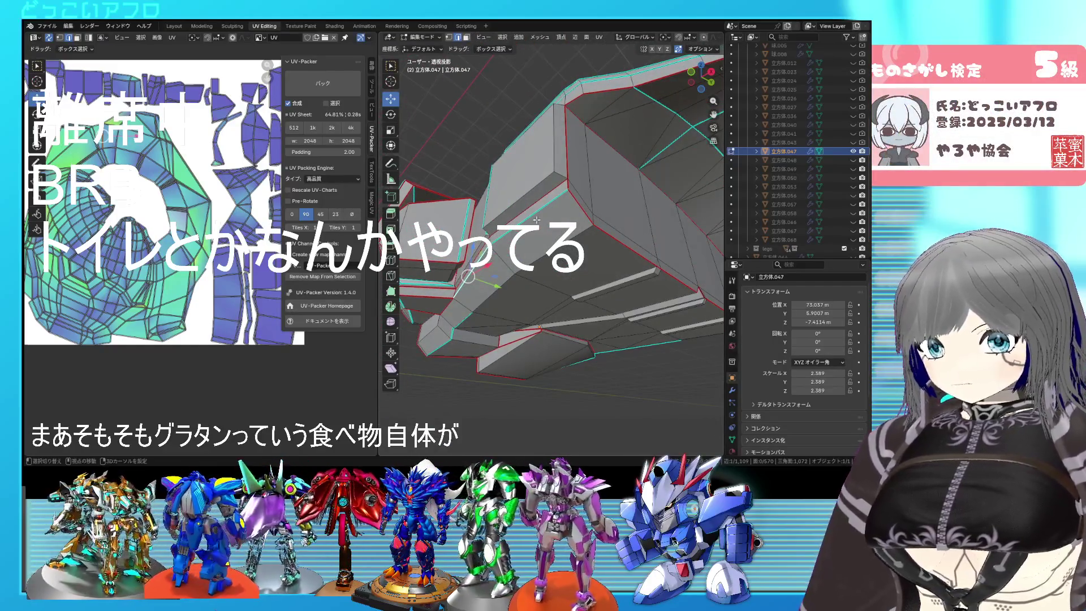
key("ctrl+e")
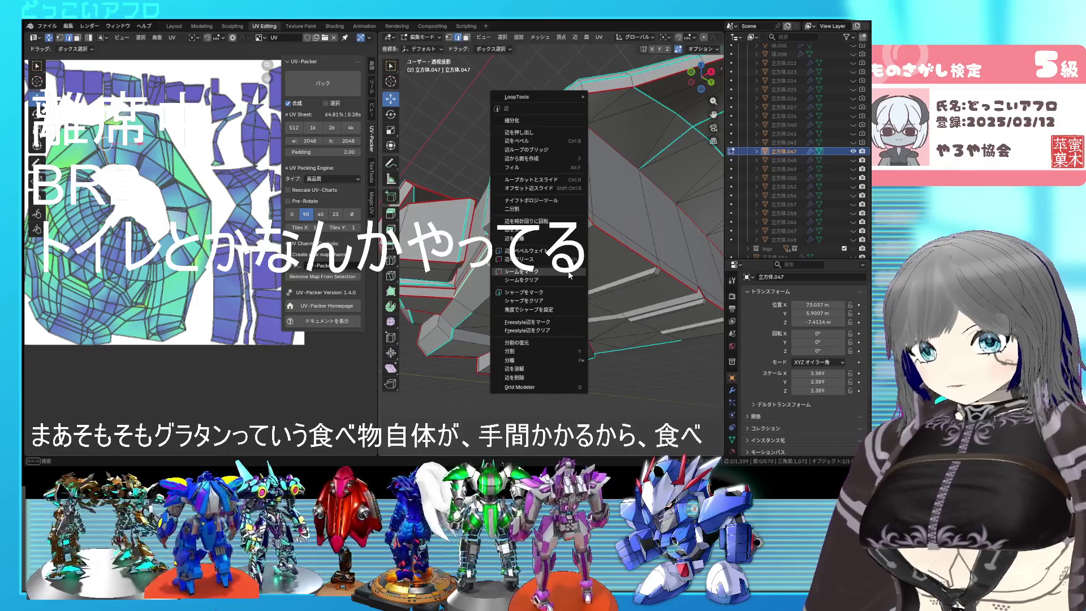
left_click(569, 272)
scroll(571, 274, "up", 5)
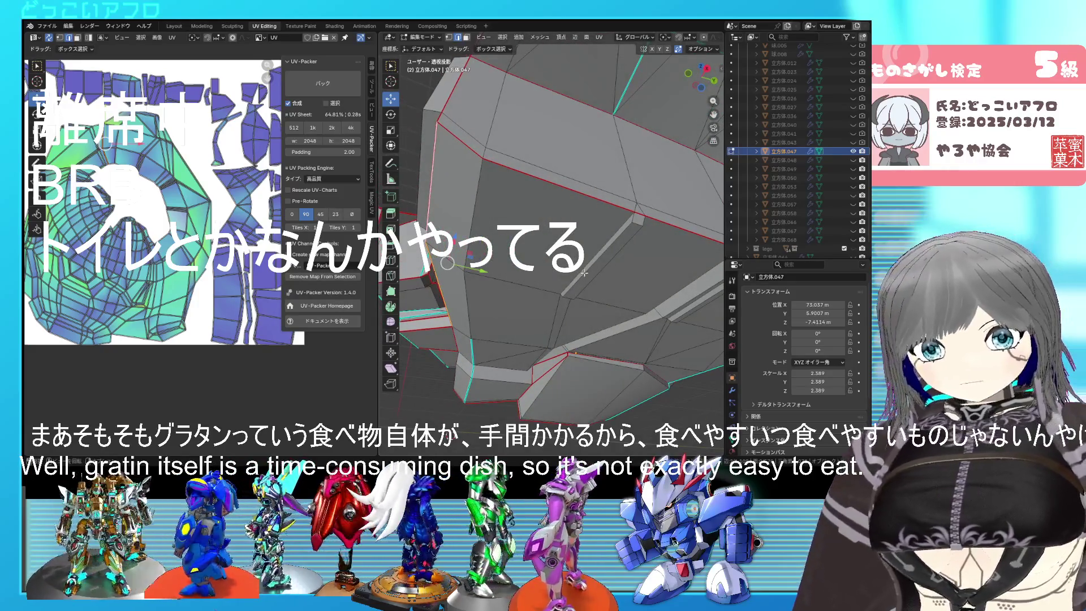
mouse_move(579, 241)
middle_mouse_down()
mouse_move(568, 163)
mouse_move(577, 240)
middle_mouse_up()
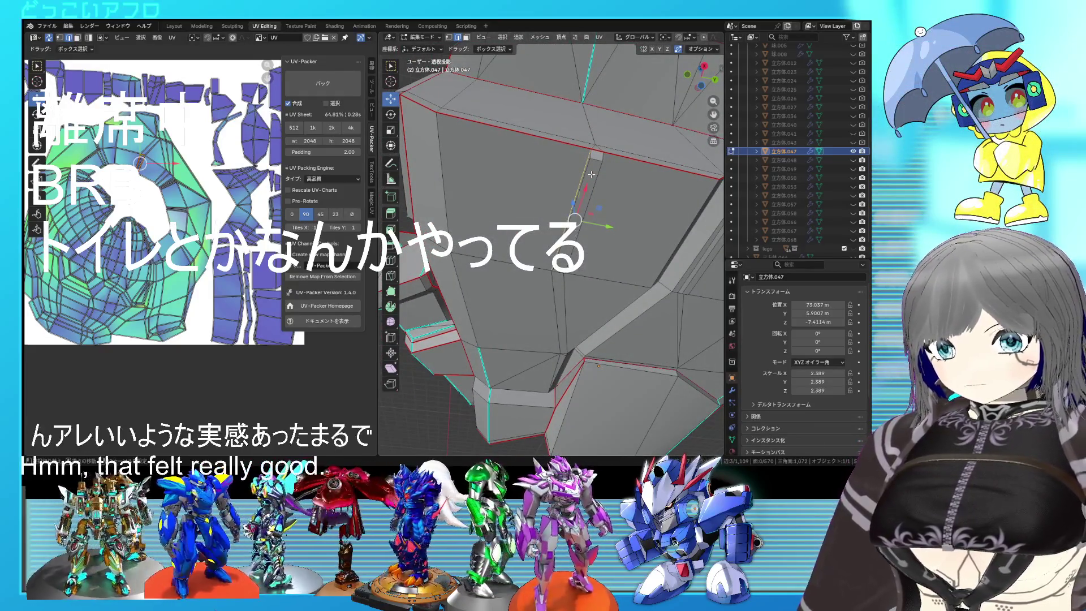
middle_click_drag(602, 156, 569, 179)
right_click(581, 187)
left_click(579, 194)
mouse_move(579, 194)
middle_mouse_down()
mouse_move(478, 188)
mouse_move(496, 198)
middle_mouse_up()
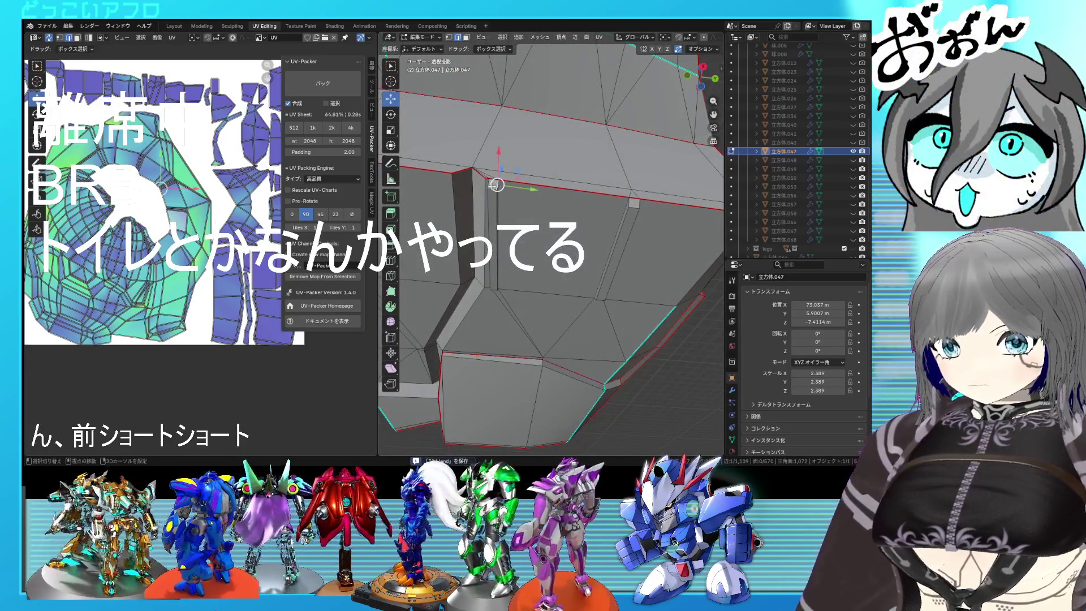
mouse_move(504, 263)
middle_mouse_down()
mouse_move(506, 198)
mouse_move(543, 182)
middle_mouse_up()
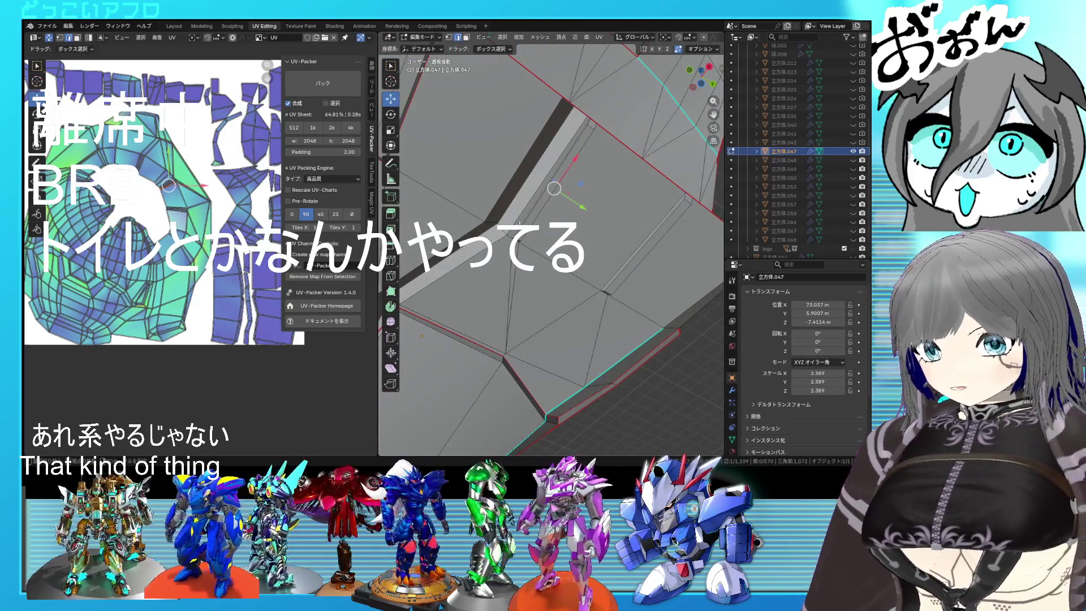
middle_click_drag(527, 234, 521, 213)
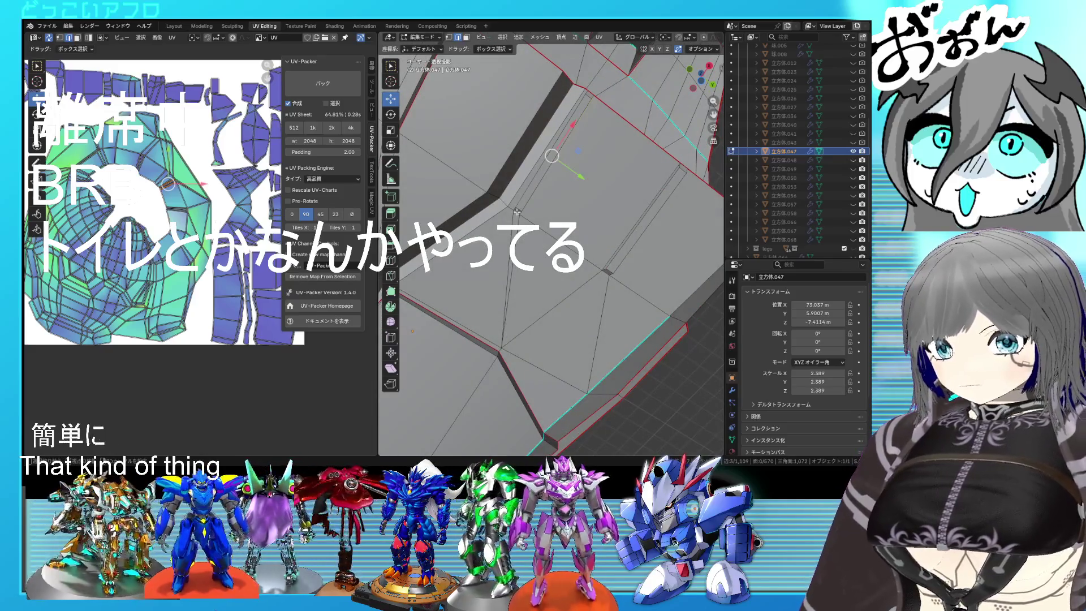
mouse_move(518, 212)
middle_mouse_down()
mouse_move(547, 240)
mouse_move(517, 205)
middle_mouse_up()
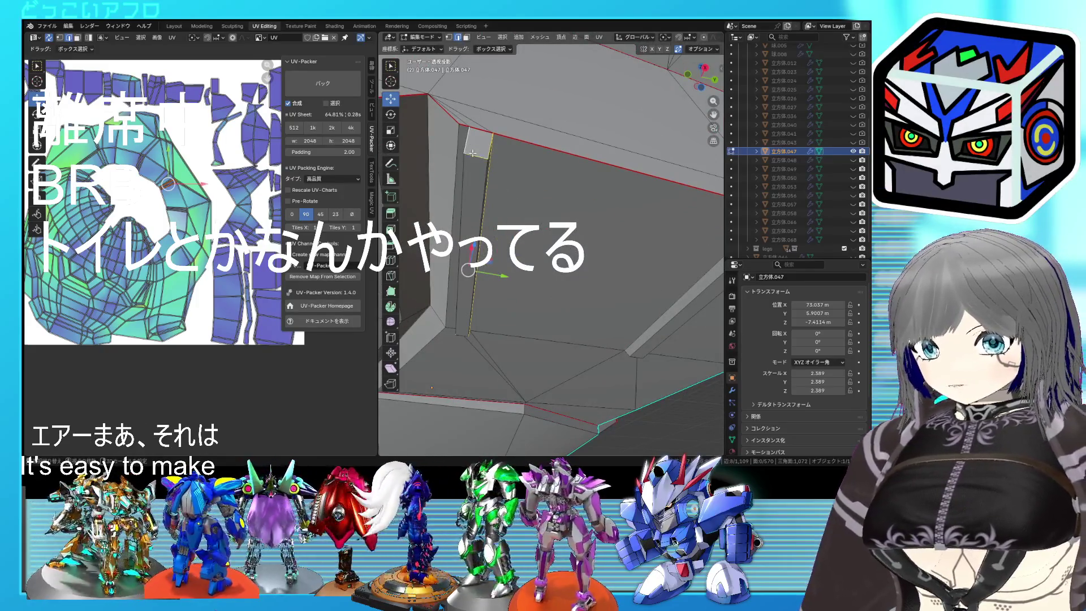
right_click(495, 176)
left_click(494, 200)
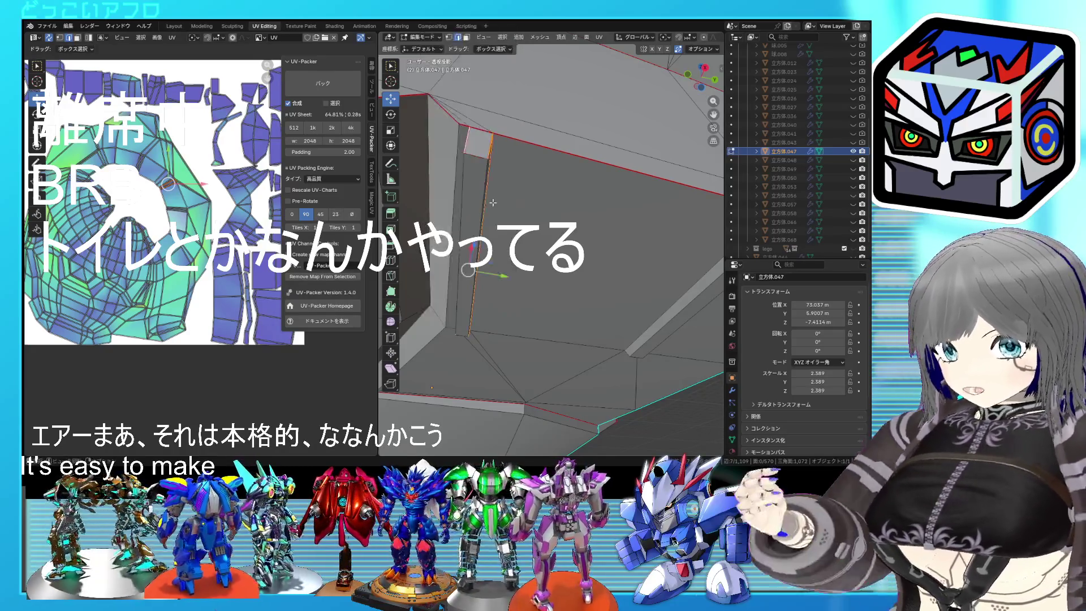
middle_click_drag(557, 271, 522, 211)
mouse_move(571, 238)
middle_mouse_down()
mouse_move(552, 237)
mouse_move(604, 195)
mouse_move(572, 194)
mouse_move(544, 236)
middle_mouse_up()
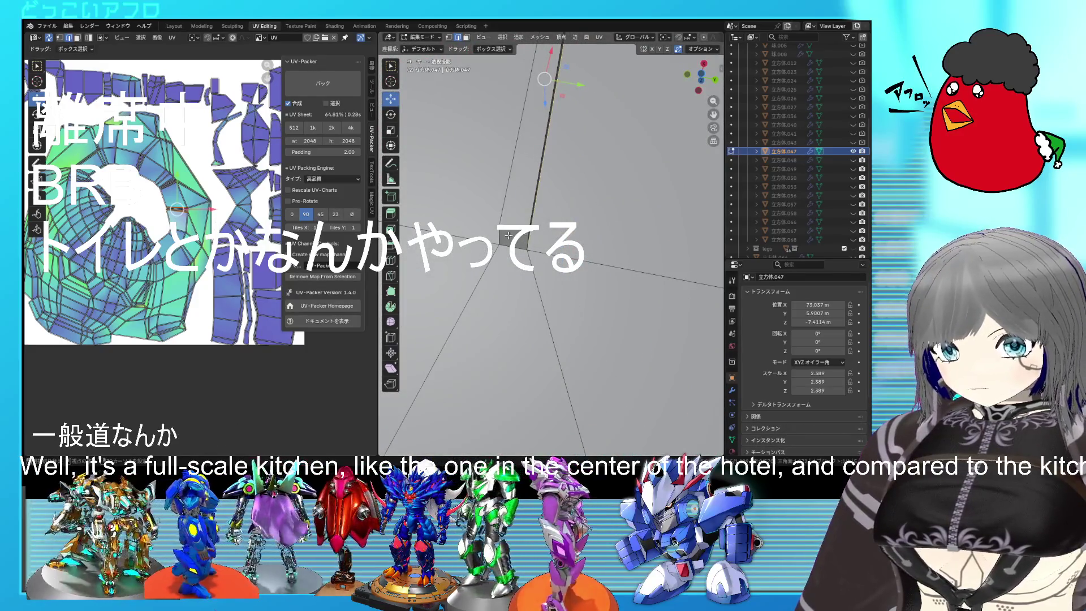
scroll(566, 266, "down", 5)
middle_click_drag(566, 266, 571, 272)
key("ctrl+e")
left_click(570, 270)
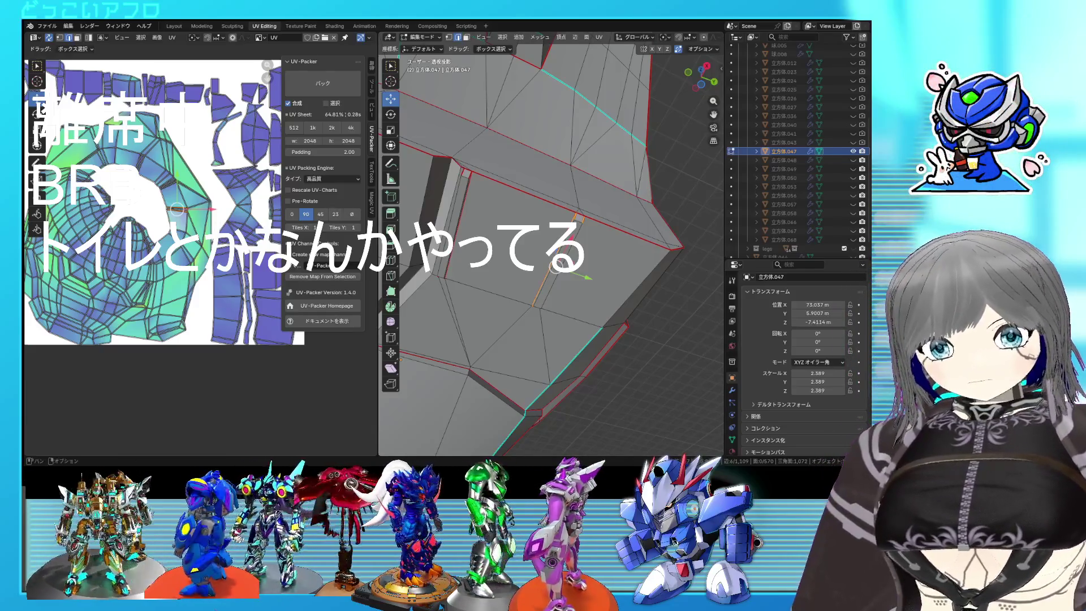
mouse_move(583, 169)
middle_mouse_down()
mouse_move(608, 185)
mouse_move(587, 183)
mouse_move(625, 216)
mouse_move(645, 209)
mouse_move(636, 214)
middle_mouse_up()
Slide the selected edge loop into its new position and save the file
key("g")
left_click(508, 197)
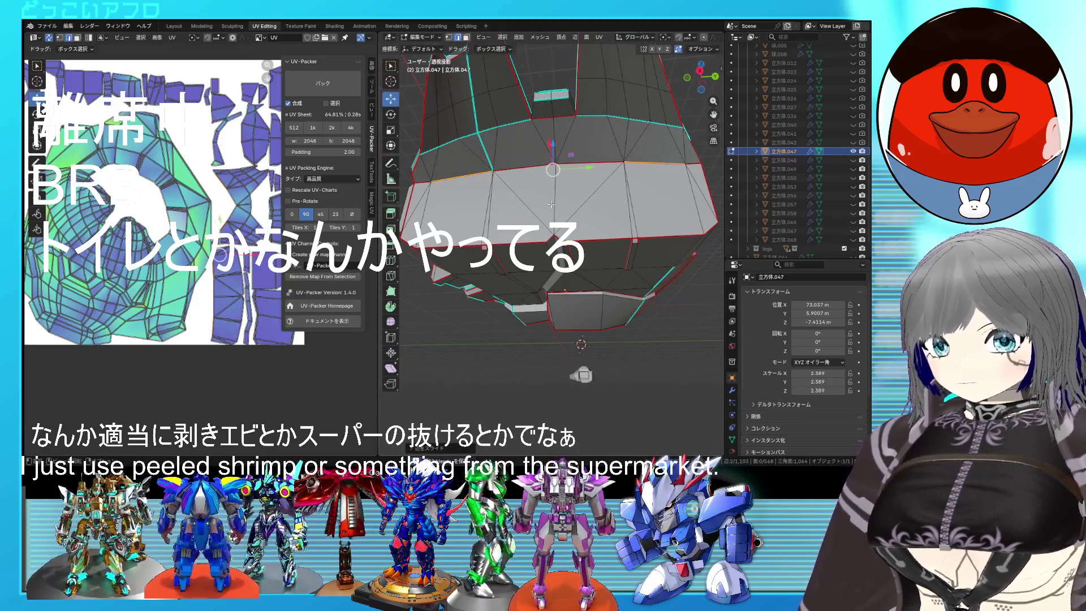
key("ctrl+s")
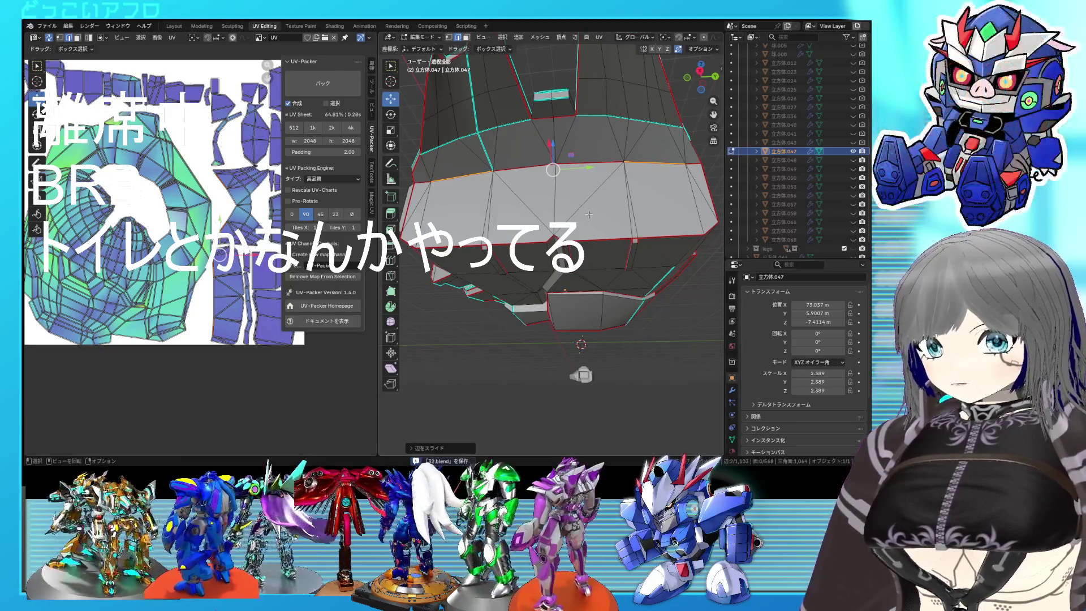
Slide another single edge along the mesh near the peaked rim
middle_click_drag(643, 77, 625, 167)
left_click(623, 186)
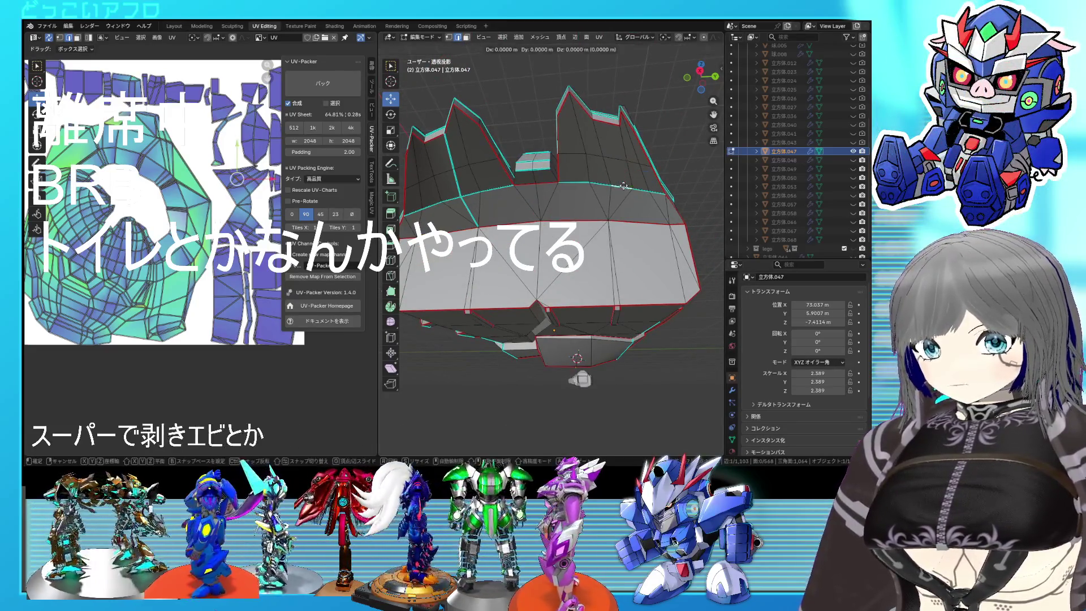
left_click(603, 179)
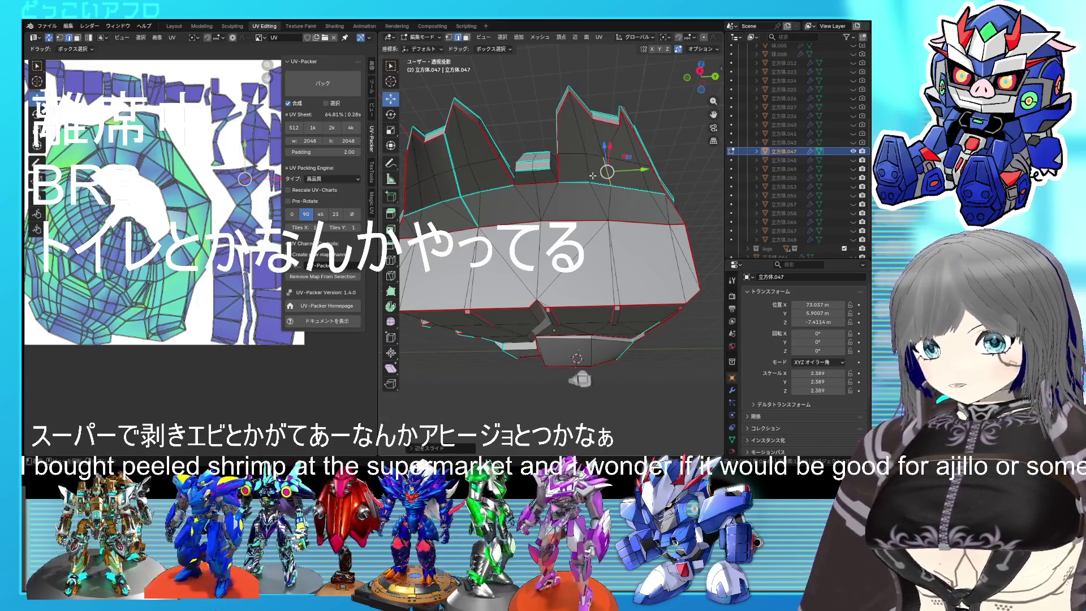
middle_click_drag(593, 175, 529, 172)
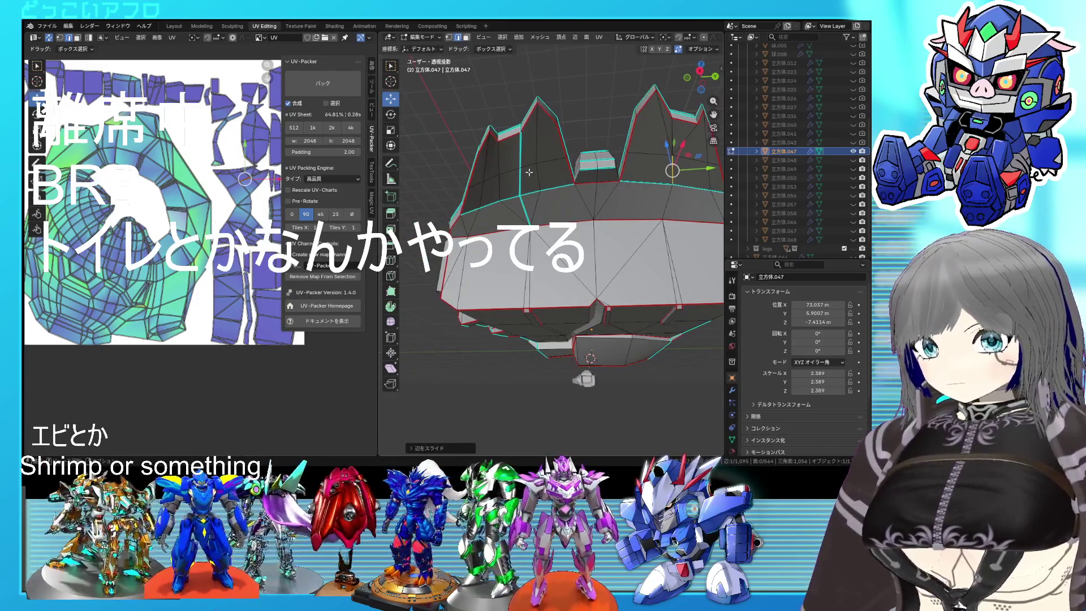
left_click(498, 195)
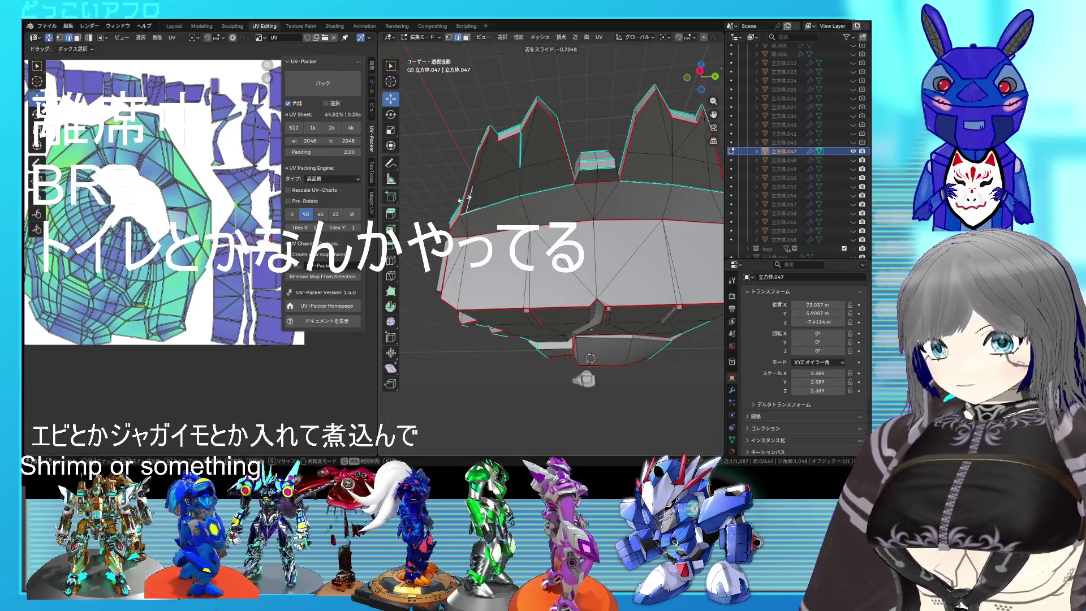
middle_click_drag(476, 204, 511, 174)
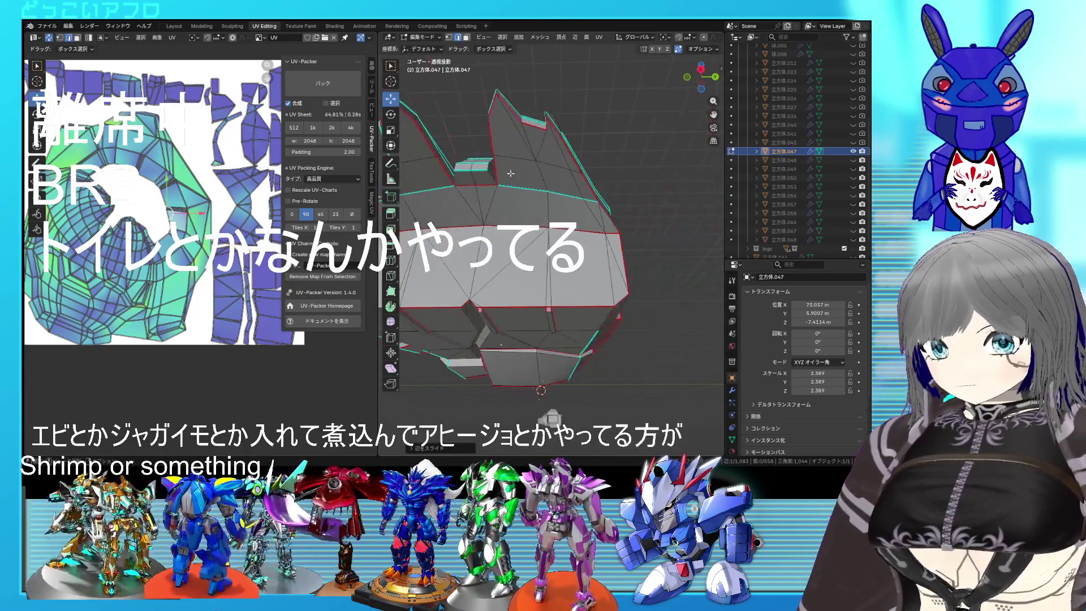
mouse_move(573, 185)
middle_mouse_down()
mouse_move(557, 281)
mouse_move(560, 167)
mouse_move(578, 140)
middle_mouse_up()
Delete the selected geometry and dissolve an edge near the top of the part
key("x")
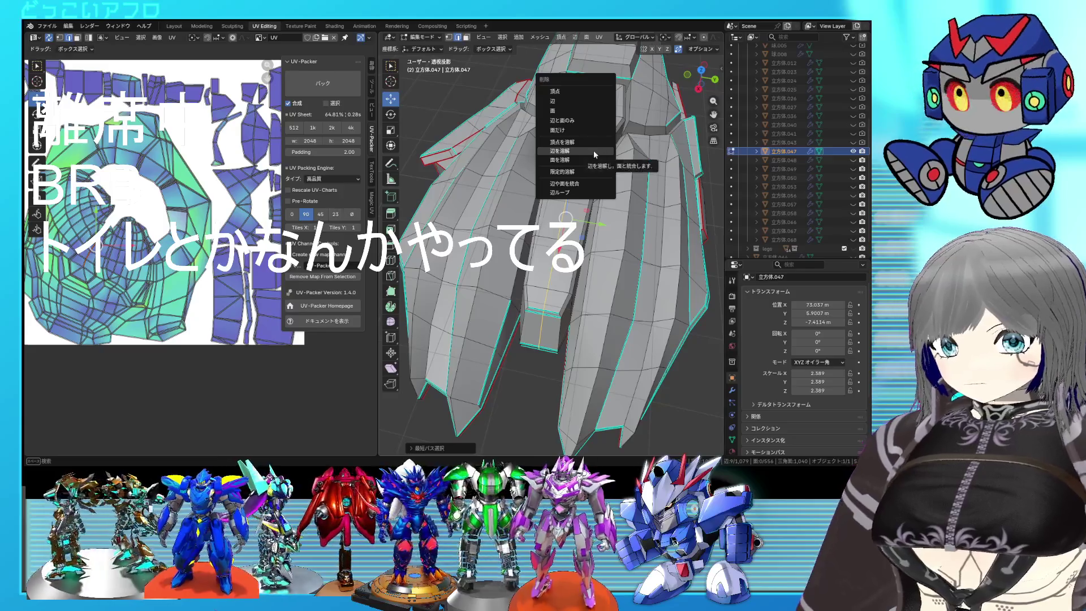
left_click(593, 151)
key("1")
key("2")
left_click(582, 97)
key("x")
left_click(586, 111)
Dissolve a second edge lower on the armor part
mouse_move(586, 111)
middle_mouse_down()
mouse_move(588, 132)
mouse_move(562, 179)
middle_mouse_up()
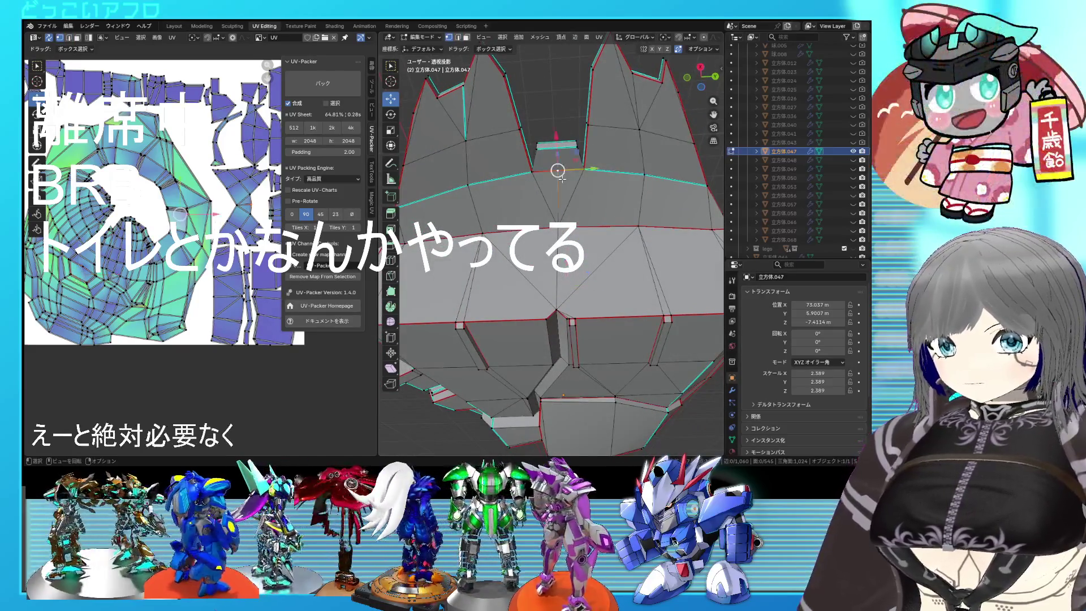
left_click(558, 187)
key("x")
left_click(557, 187)
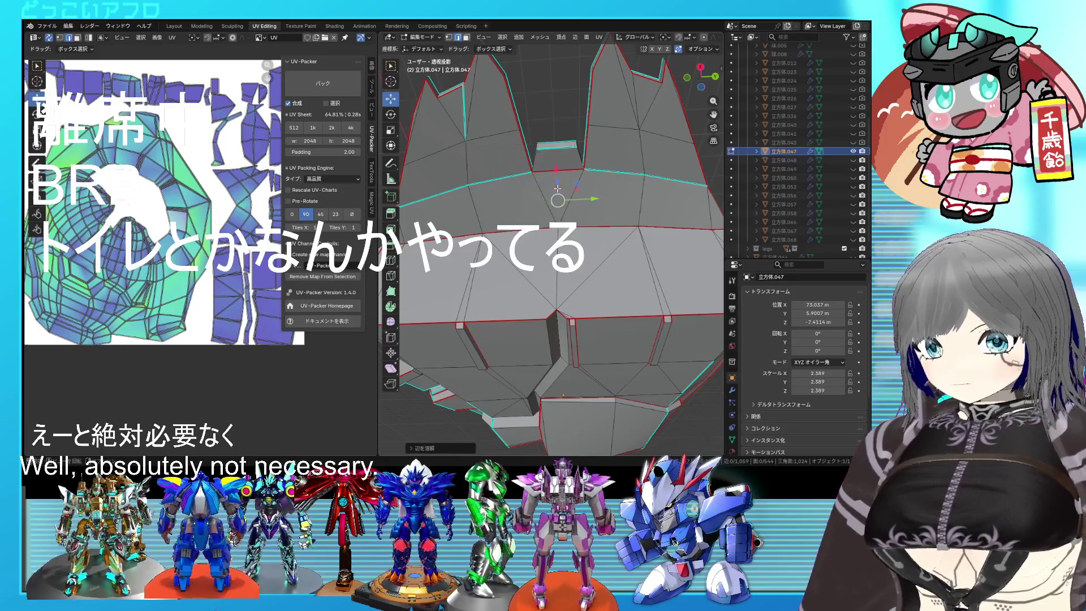
scroll(558, 189, "down", 3)
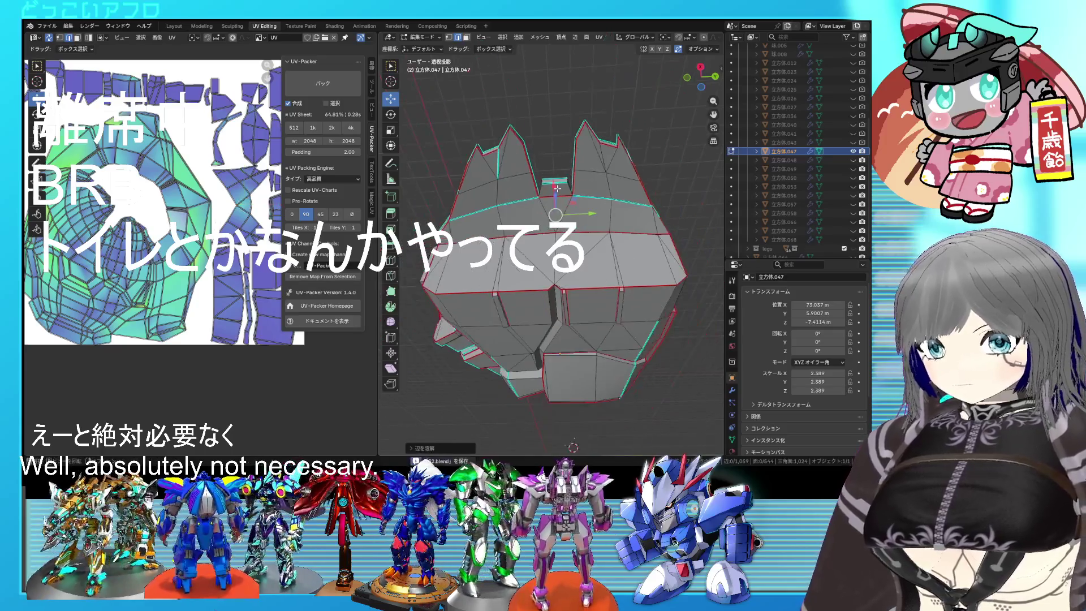
middle_click_drag(557, 188, 551, 173)
middle_click_drag(577, 228, 570, 136)
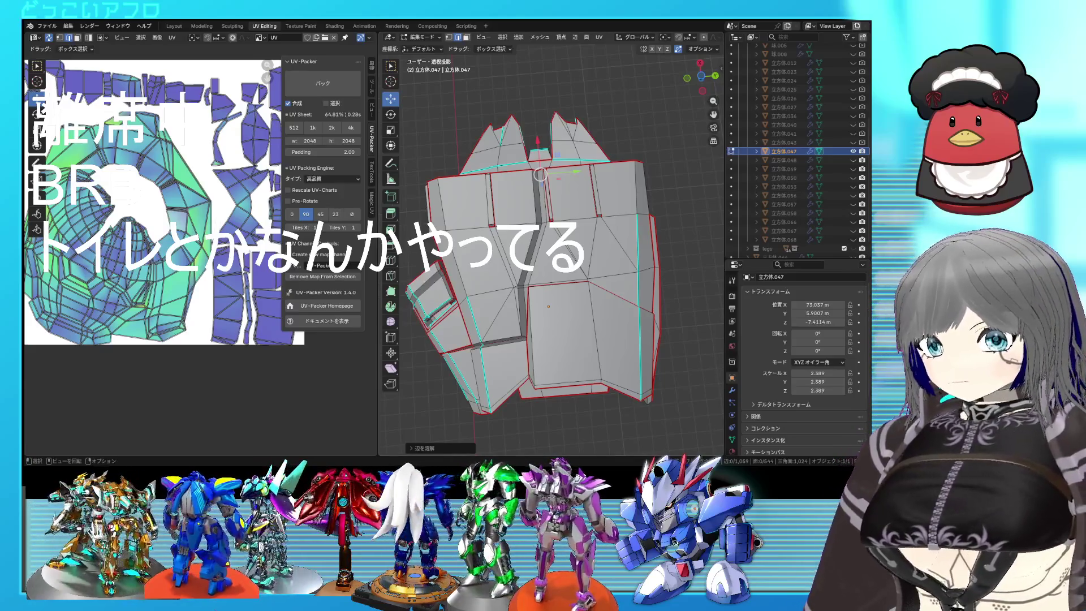
Save the file and slide two edges along the armor surface
scroll(556, 237, "up", 5)
key("ctrl+s")
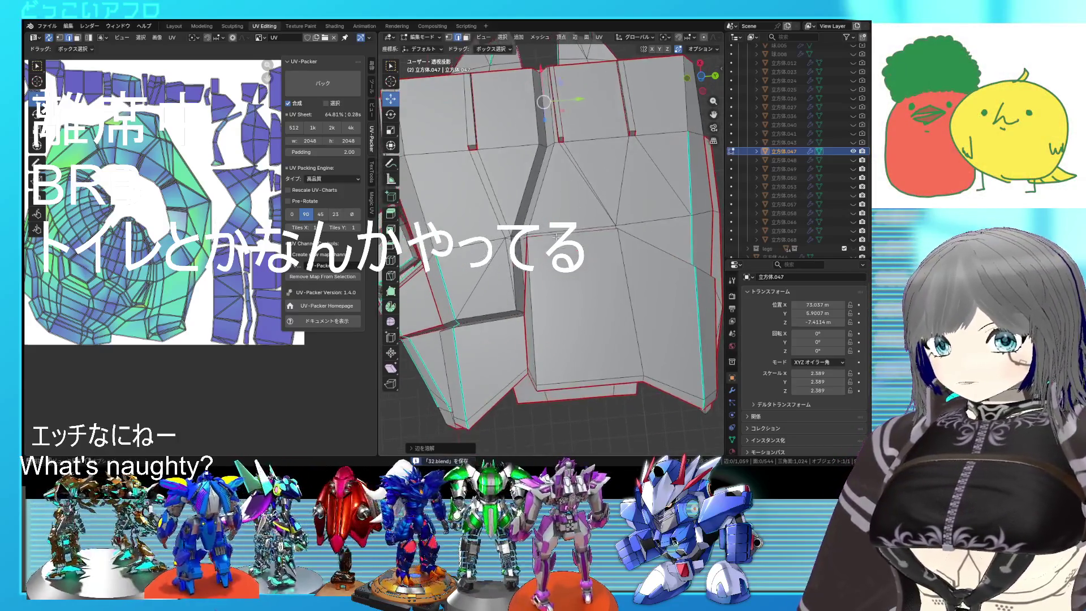
scroll(556, 237, "up", 4)
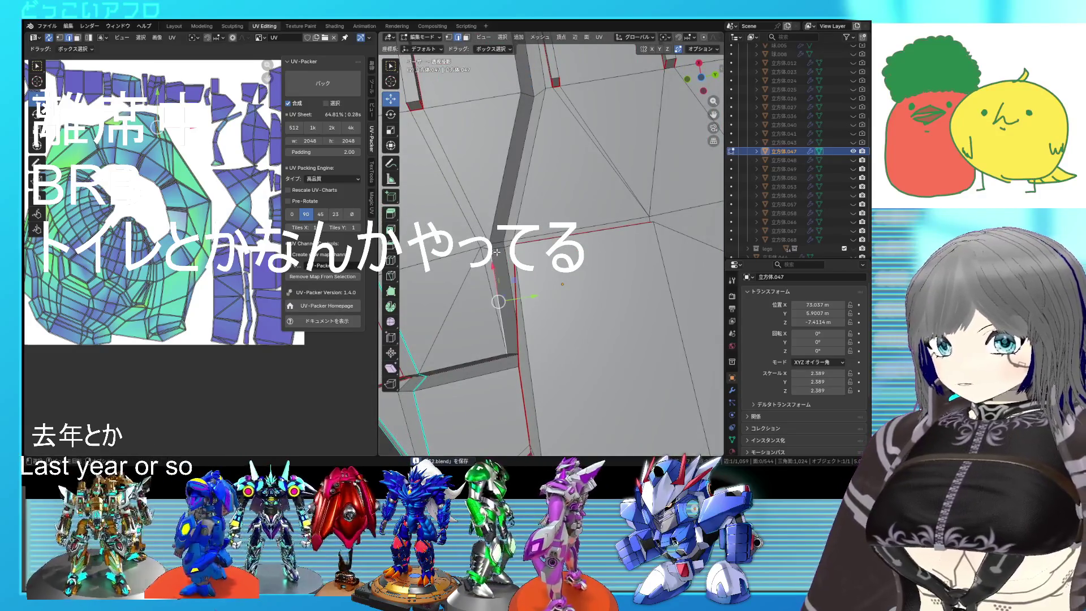
key("g")
left_click(493, 214)
key("g")
key("g")
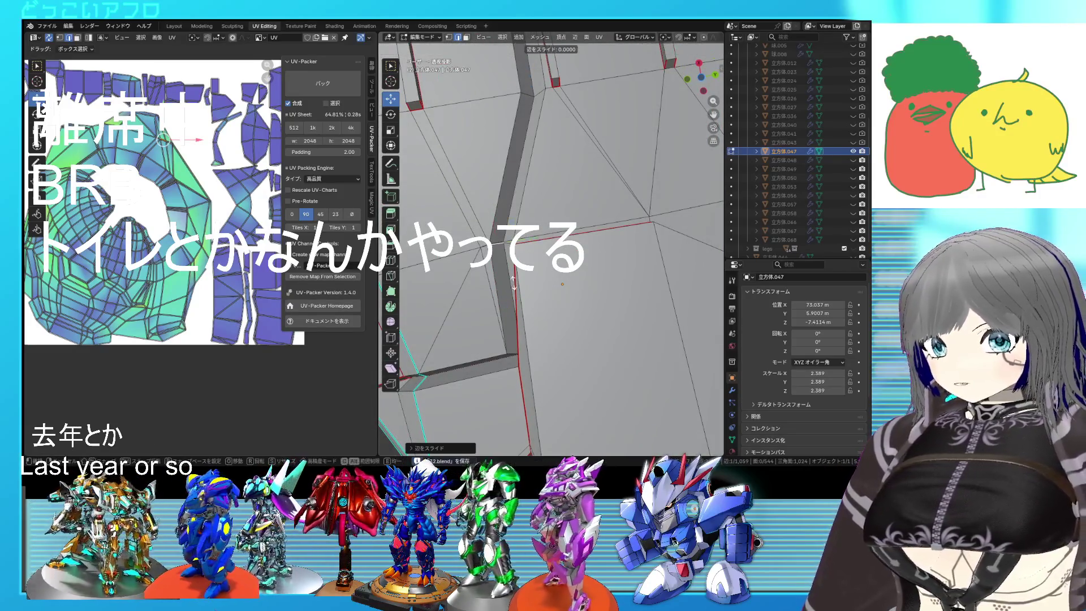
left_click(507, 209)
Slide a single vertex into place on the armor surface
key("1")
left_click(500, 244)
key("g")
key("g")
left_click(527, 256)
scroll(527, 256, "down", 6)
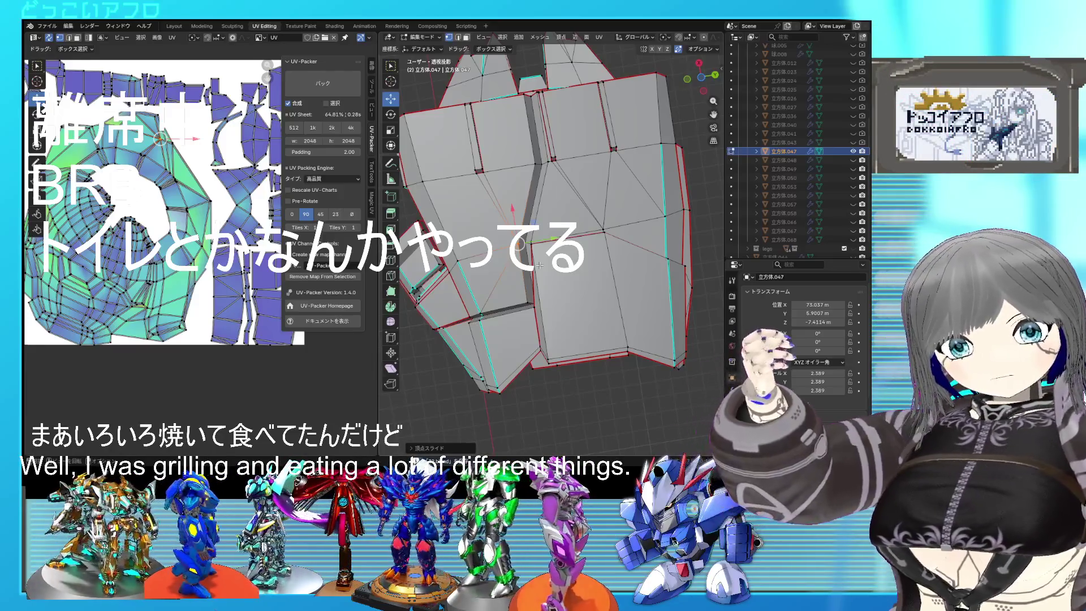
Slide the selected edge loop to even out the surrounding loops
middle_click_drag(540, 260, 555, 275)
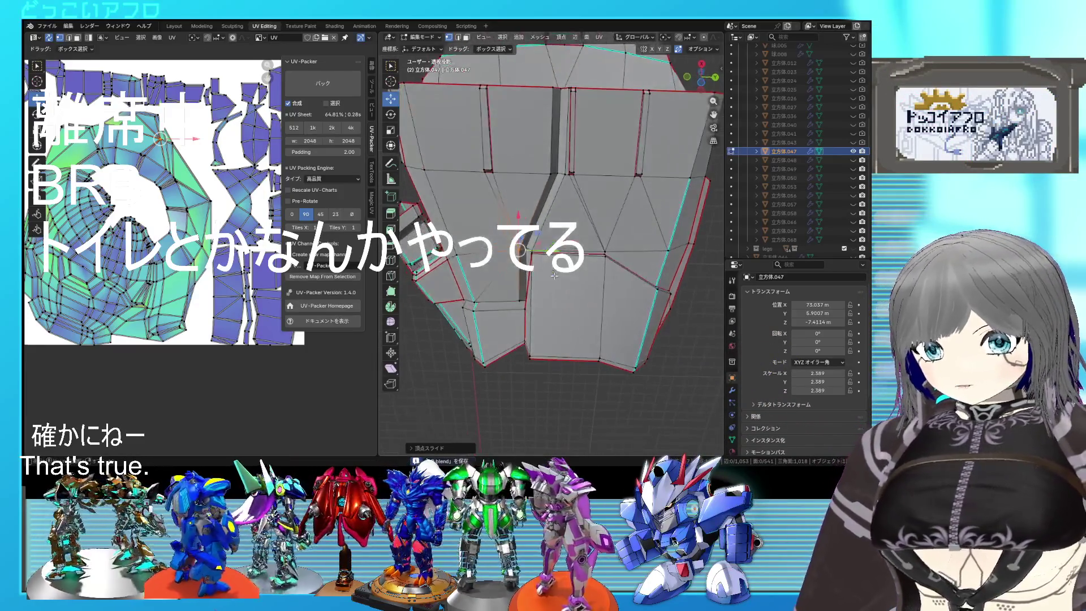
scroll(592, 263, "up", 3)
middle_click_drag(614, 254, 615, 250)
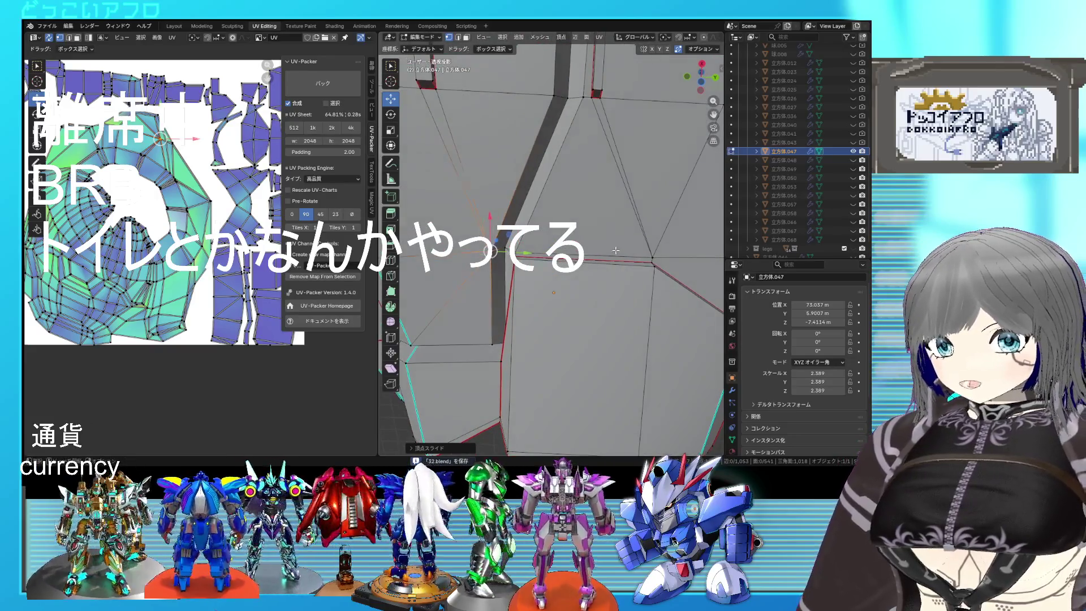
key("g")
key("g")
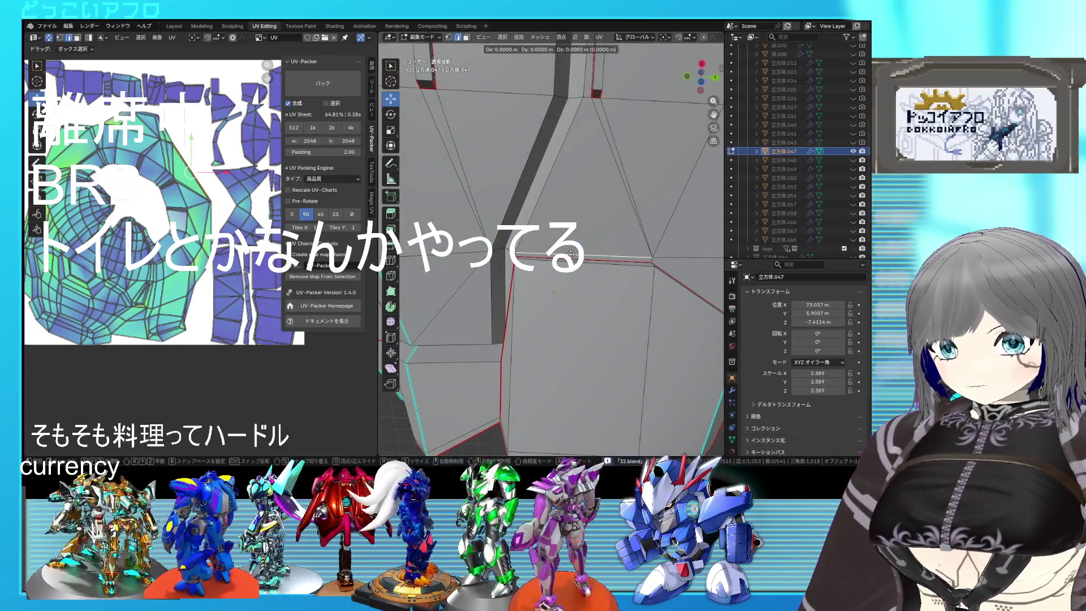
left_click(558, 384)
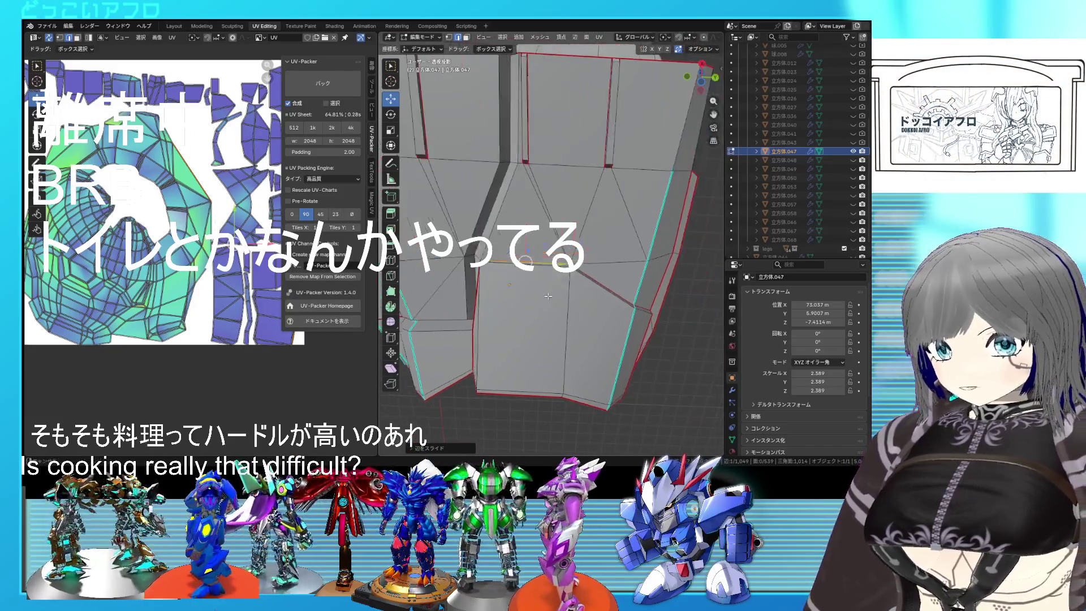